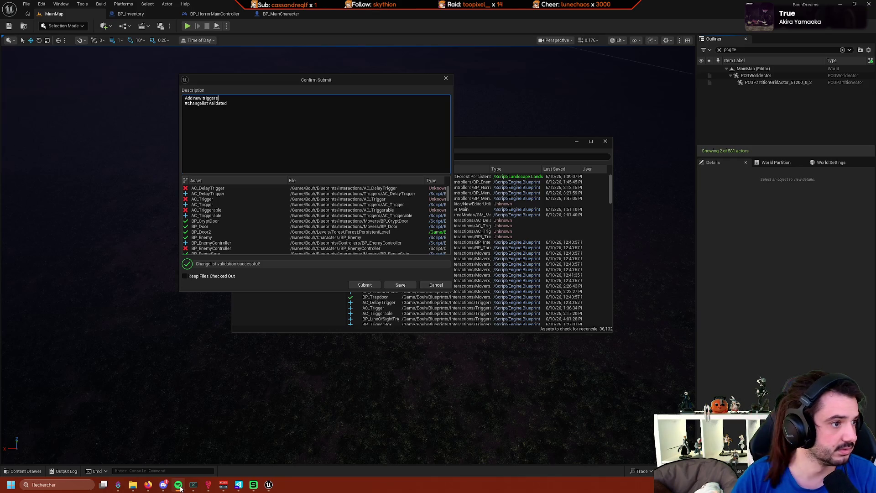
Append ' and death menu' to the changelist description and submit it.
key("ctrl+a")
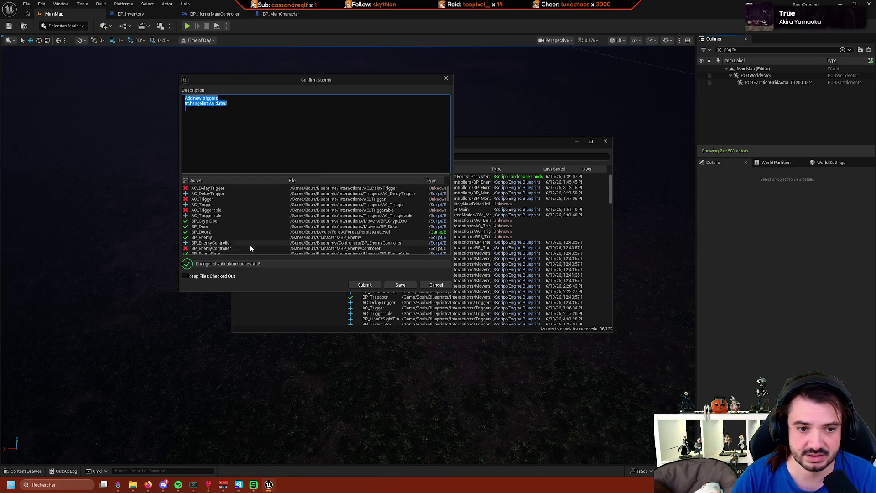
left_click(246, 99)
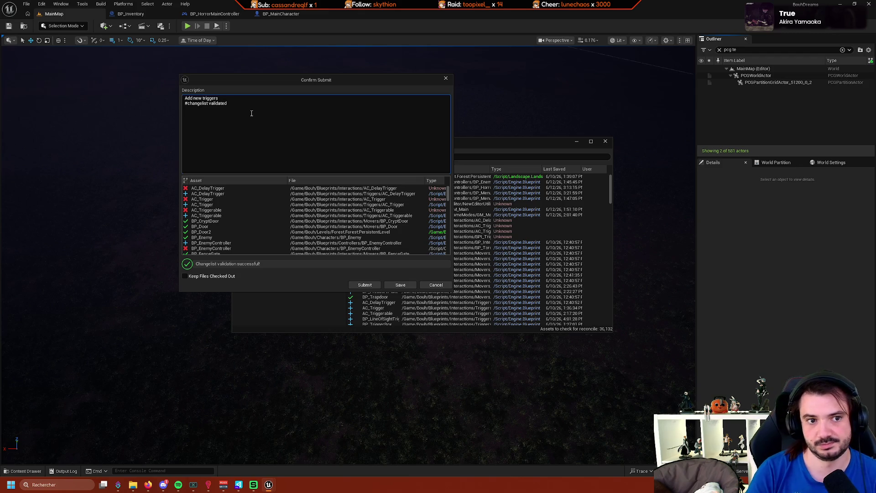
type(" and death")
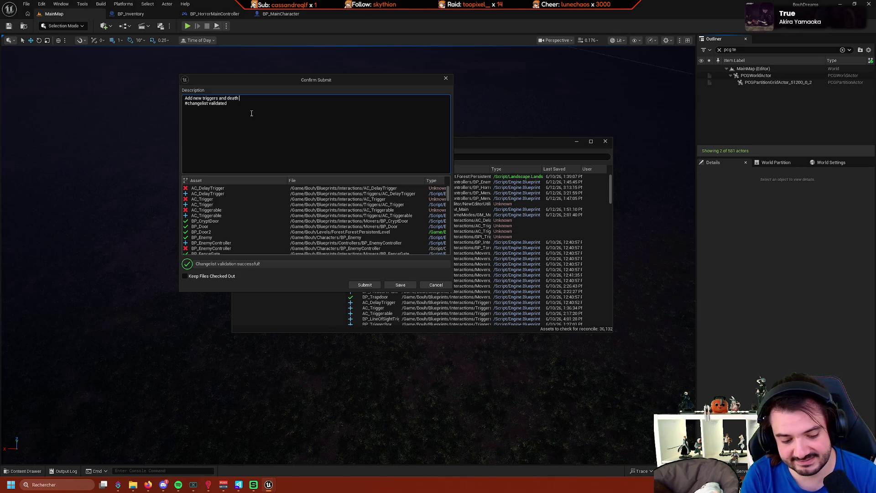
type("nu")
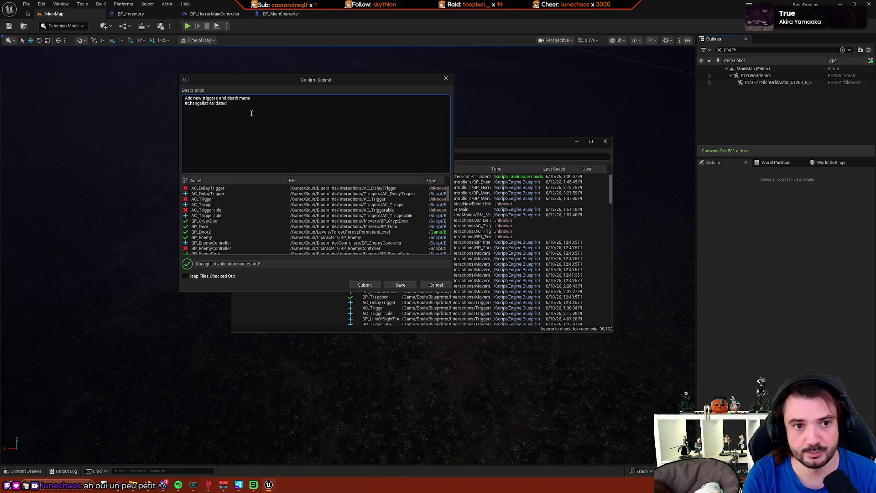
left_click(365, 285)
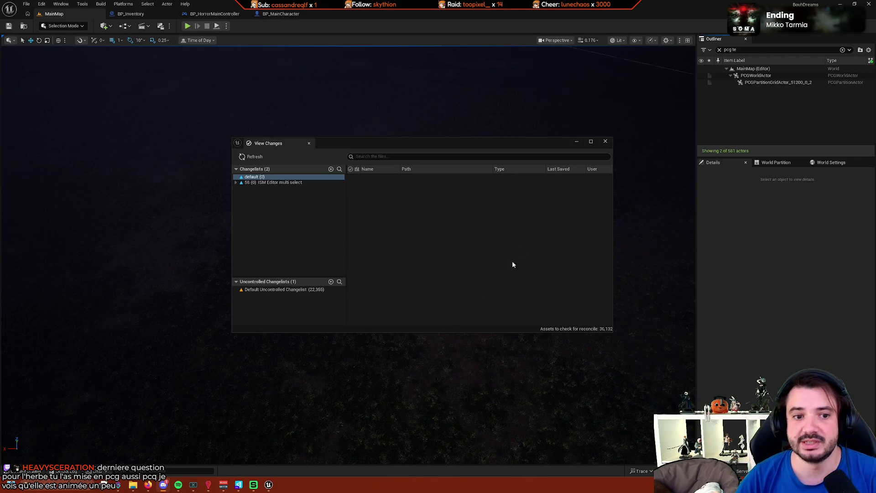
Close View Changes and fly the camera down to ground level among the grass.
left_click(605, 142)
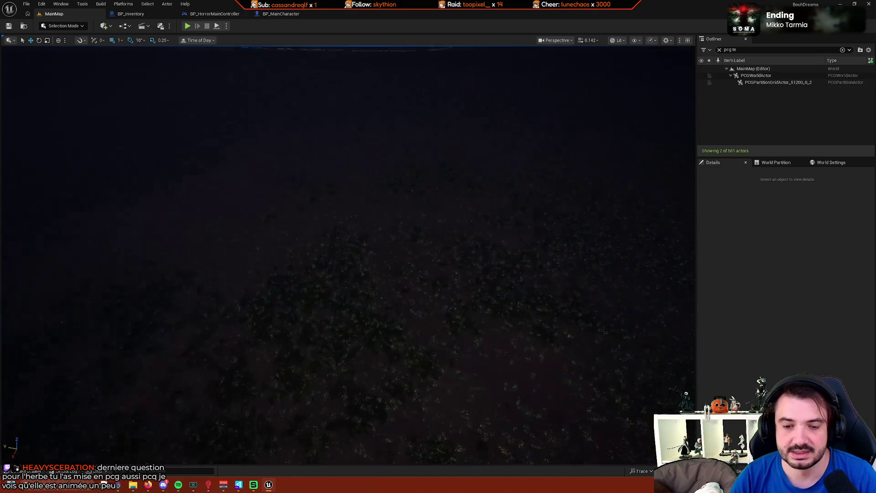
scroll(349, 256, "up", 3)
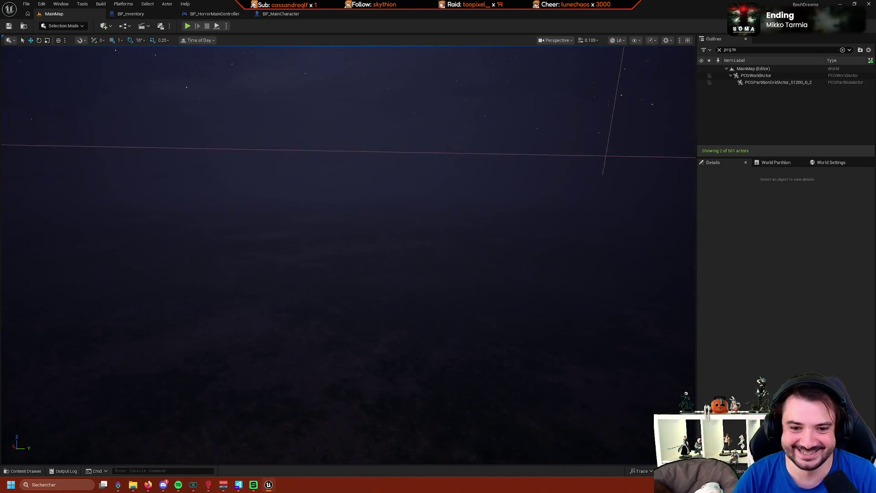
scroll(348, 255, "up", 3)
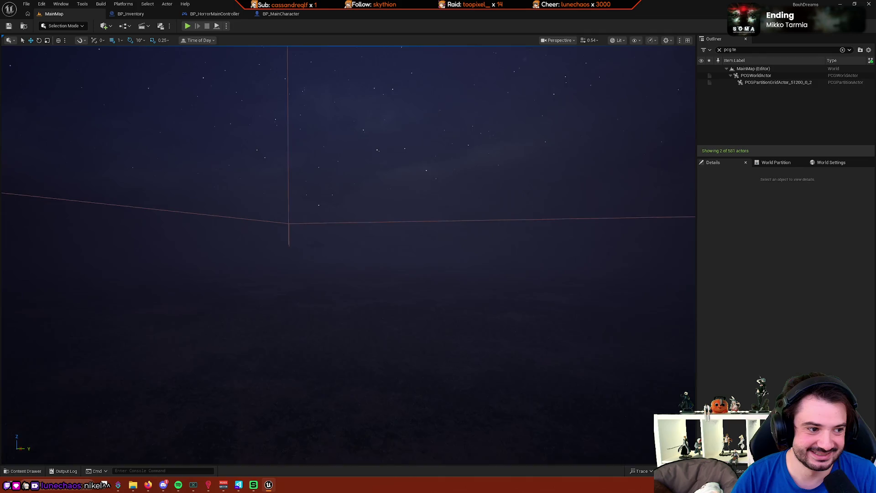
scroll(348, 255, "up", 4)
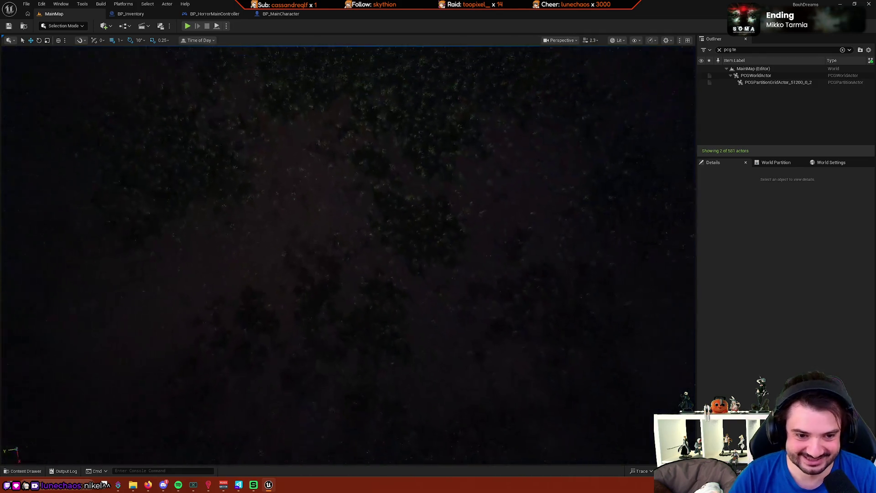
left_click_drag(348, 255, 348, 223)
mouse_move(513, 171)
left_mouse_down()
mouse_move(513, 153)
mouse_move(513, 171)
mouse_move(513, 163)
mouse_move(469, 160)
mouse_move(454, 170)
mouse_move(455, 160)
mouse_move(514, 162)
mouse_move(511, 132)
mouse_move(512, 171)
mouse_move(468, 166)
left_mouse_up()
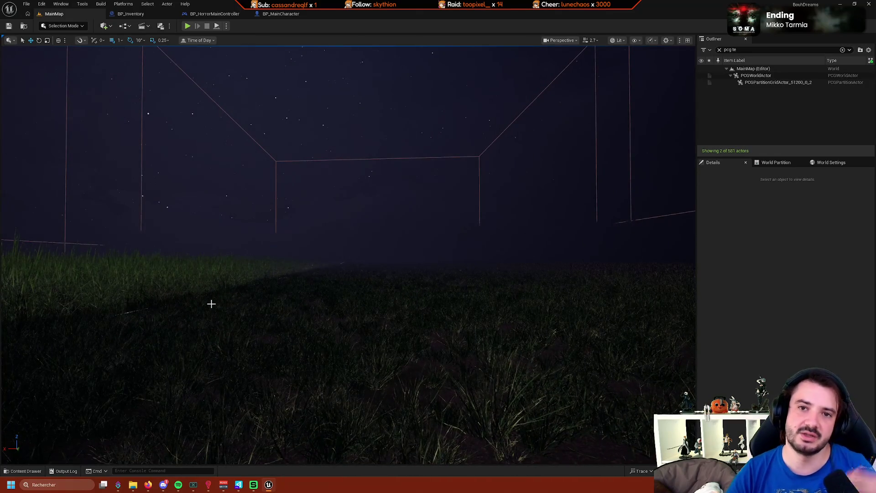
Switch to Landscape mode and select the Landscape actor in the cleared Outliner.
left_click(63, 25)
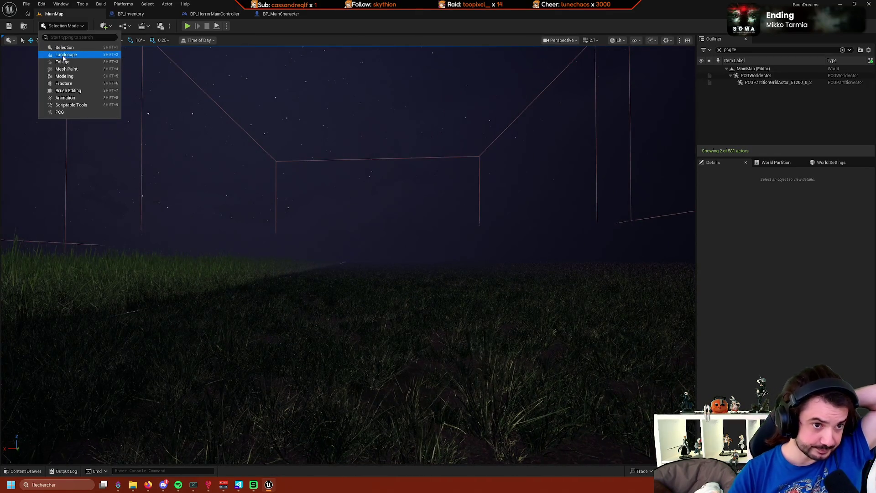
left_click(60, 47)
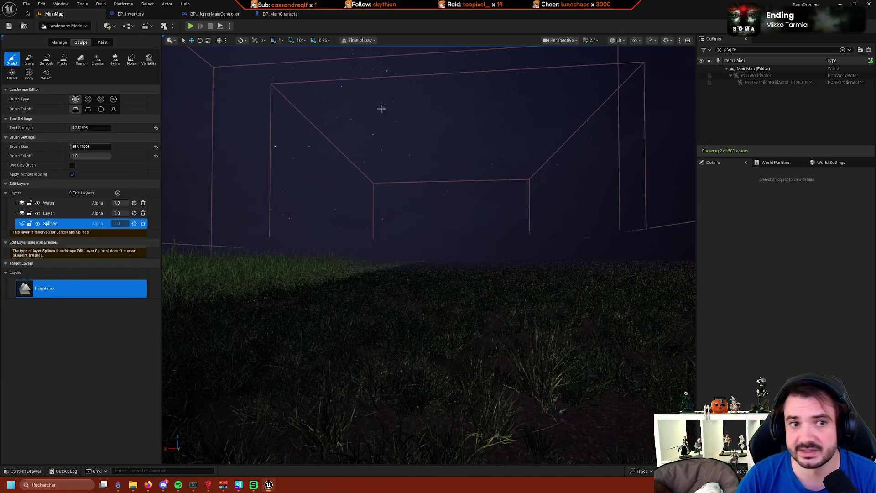
left_click(743, 69)
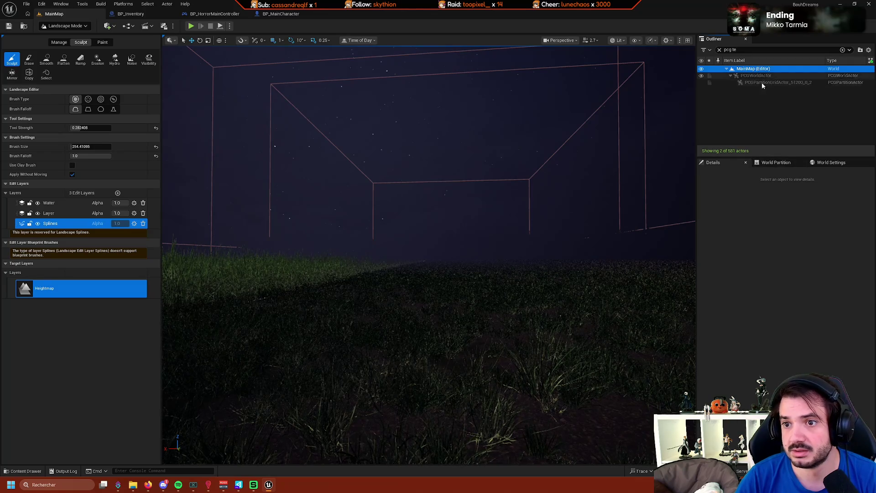
left_click(719, 50)
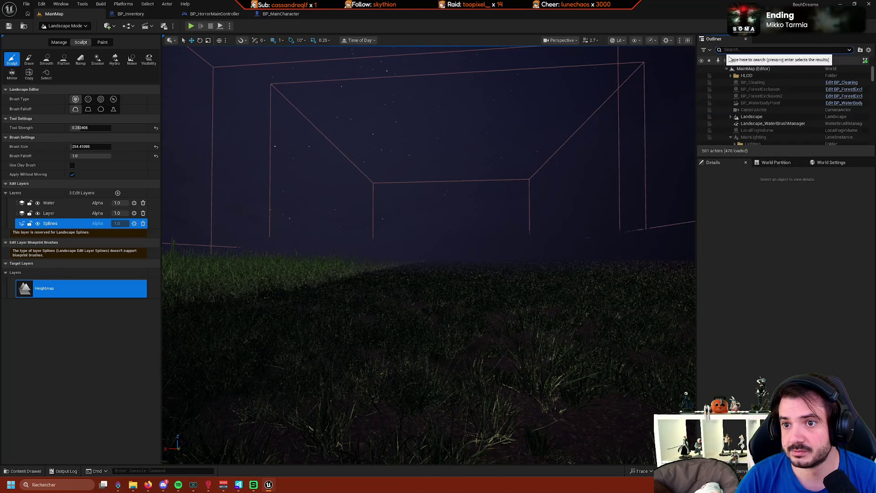
left_click(766, 118)
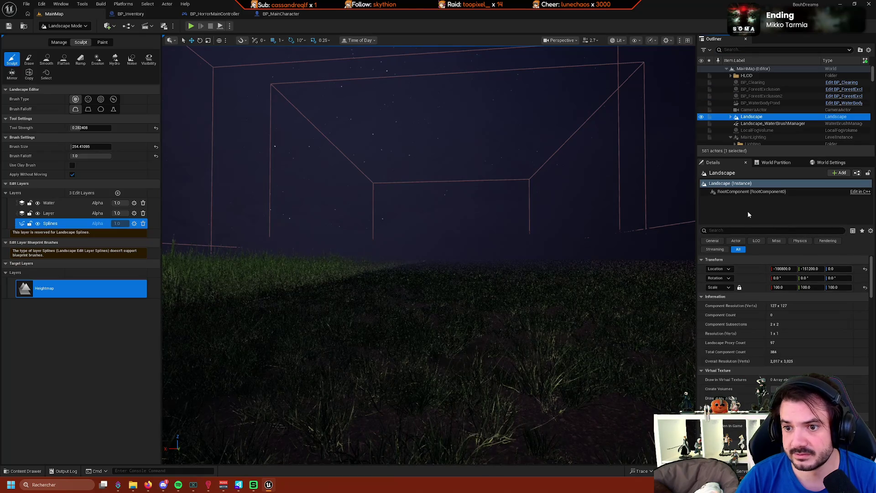
Open the landscape's material instance, then its parent material M_BGLandscape_Auto.
scroll(781, 325, "down", 10)
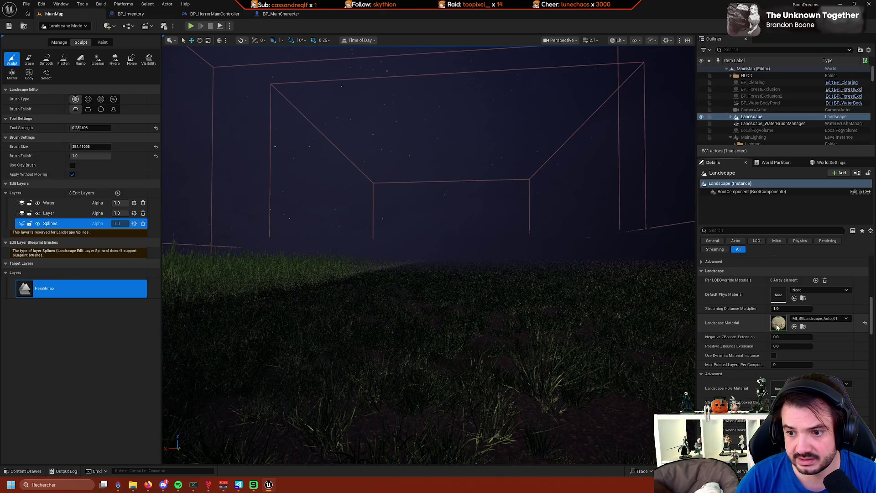
double_click(778, 324)
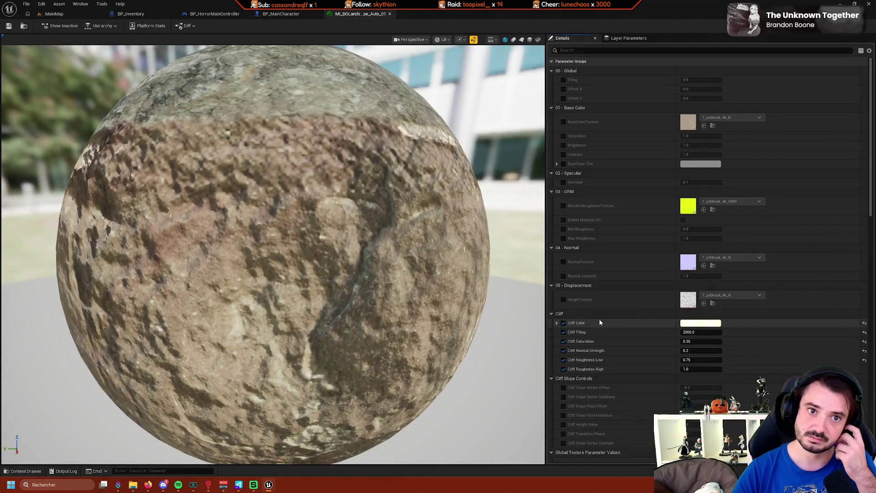
scroll(612, 322, "down", 3)
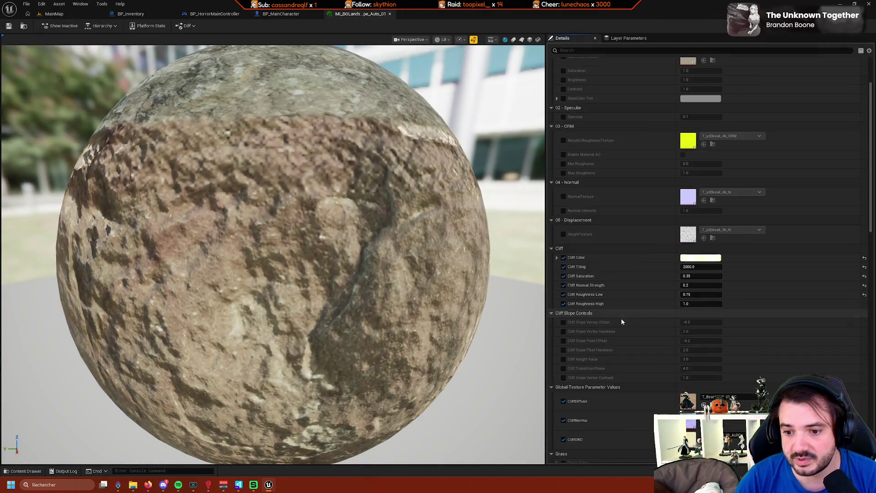
scroll(622, 322, "down", 15)
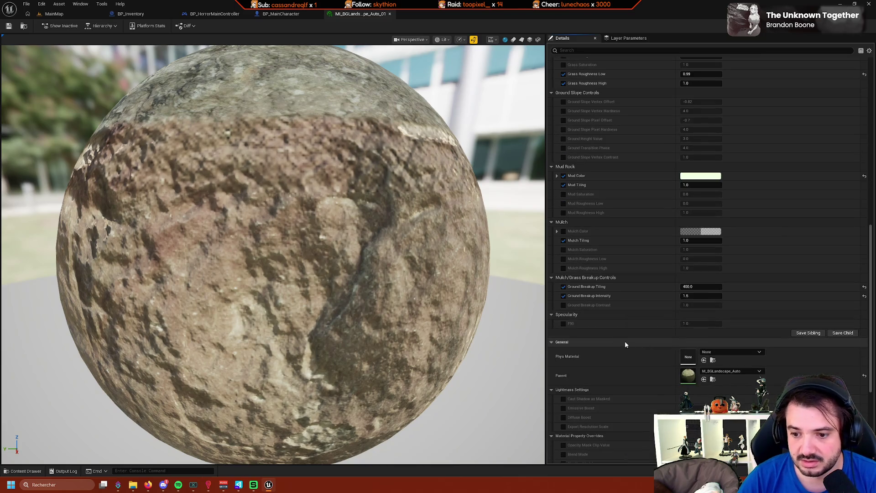
double_click(693, 376)
Zoom out to see the whole M_BGLandscape_Auto material graph.
scroll(423, 256, "down", 11)
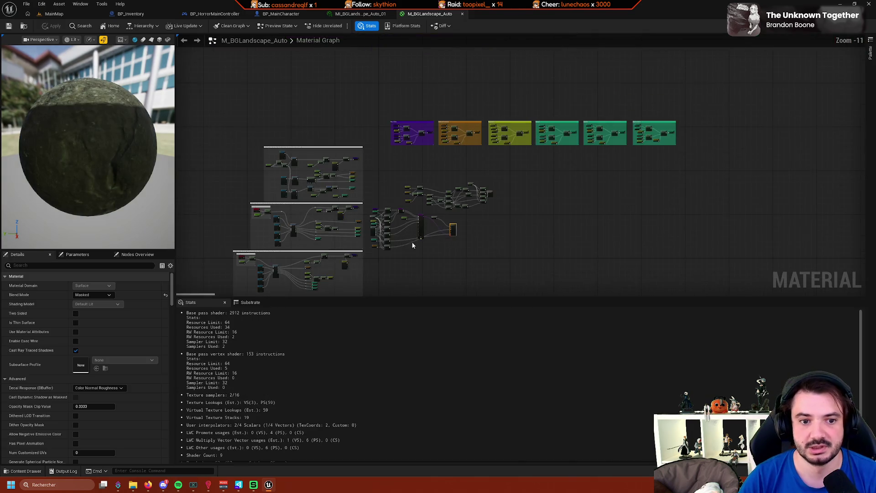
scroll(496, 161, "up", 3)
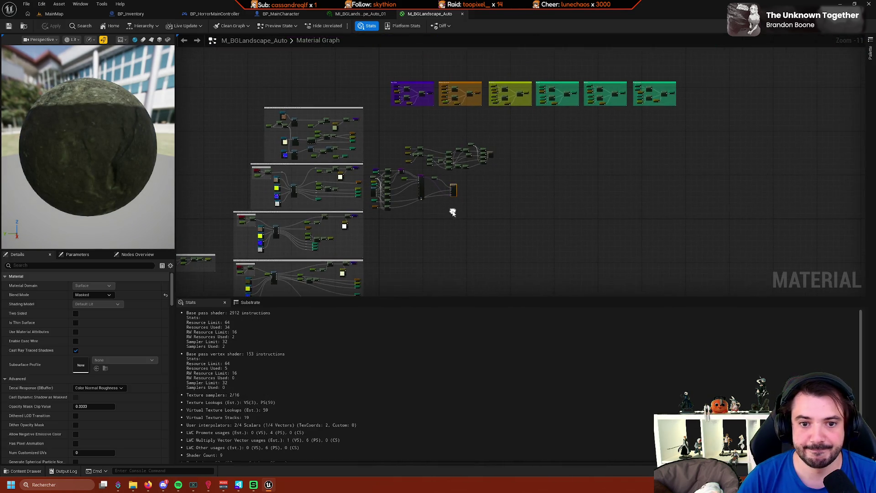
scroll(484, 199, "up", 5)
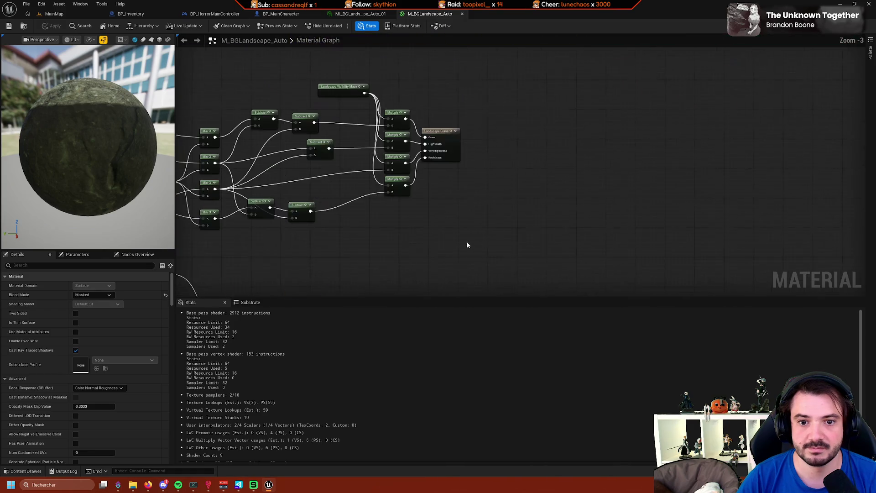
left_click_drag(523, 234, 550, 267)
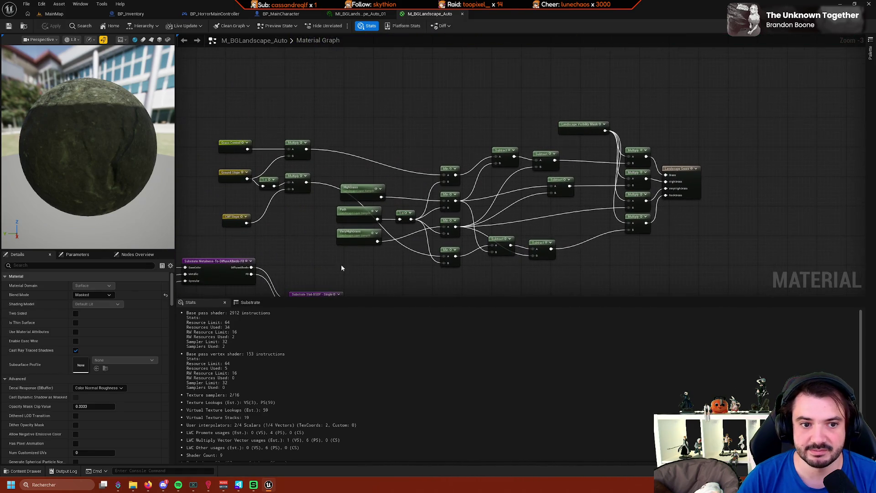
scroll(341, 268, "down", 8)
mouse_move(341, 268)
left_mouse_down()
mouse_move(396, 117)
mouse_move(521, 144)
mouse_move(490, 194)
left_mouse_up()
Browse the layer-blending comment boxes and other node groups, then go back to MainMap.
scroll(268, 141, "up", 8)
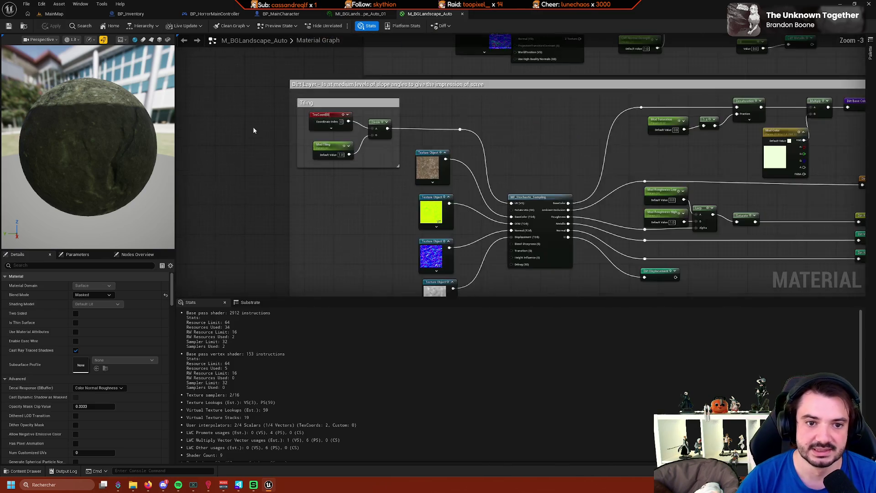
left_click_drag(254, 131, 288, 133)
scroll(269, 178, "down", 4)
scroll(269, 178, "up", 3)
mouse_move(182, 157)
left_mouse_down()
mouse_move(350, 160)
mouse_move(271, 119)
left_mouse_up()
scroll(461, 193, "down", 5)
scroll(269, 207, "up", 2)
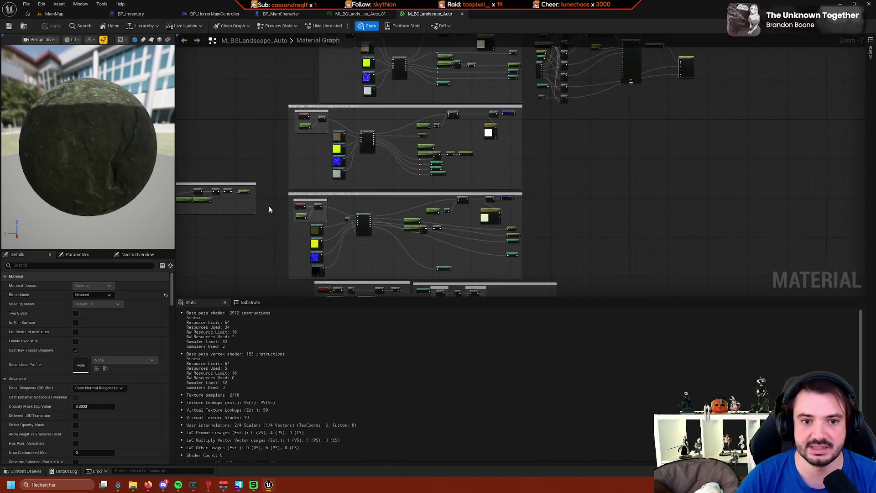
left_click_drag(252, 194, 276, 138)
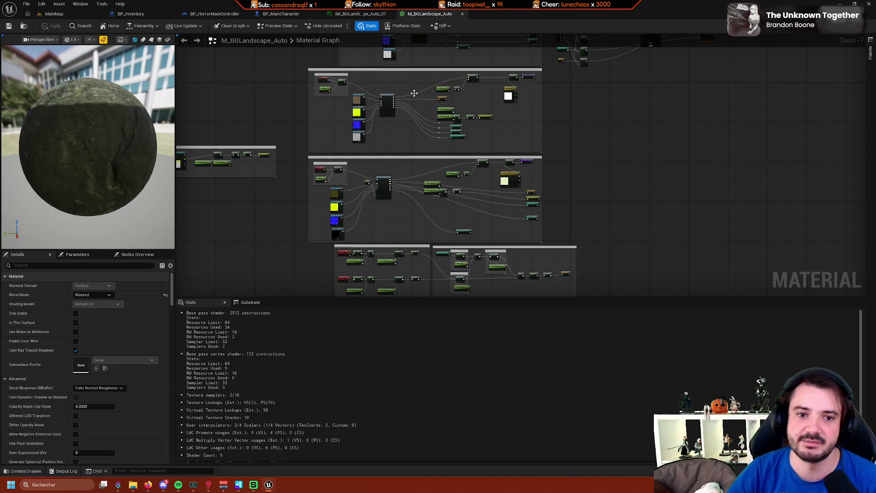
mouse_move(414, 93)
left_mouse_down()
mouse_move(562, 249)
mouse_move(469, 273)
mouse_move(424, 264)
left_mouse_up()
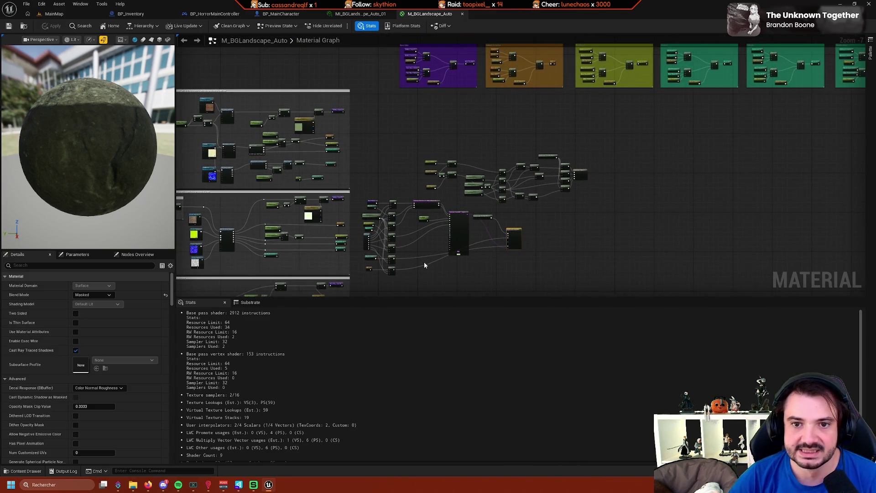
scroll(528, 261, "up", 2)
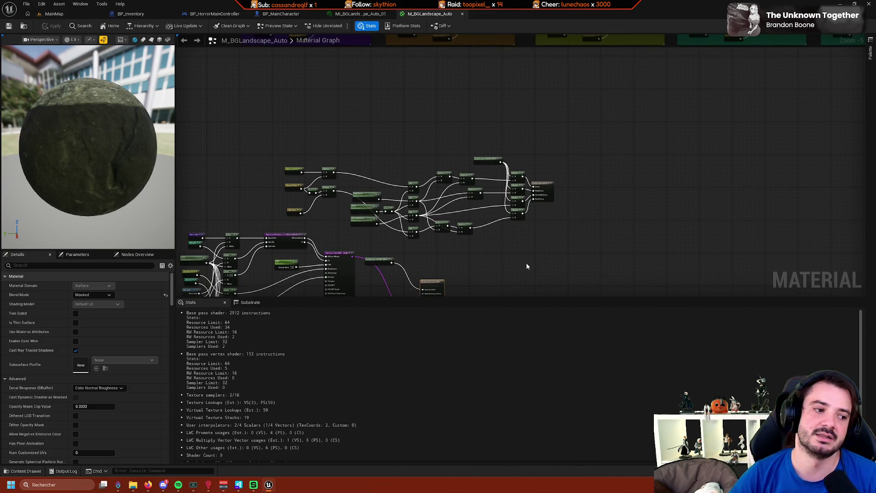
left_click(73, 14)
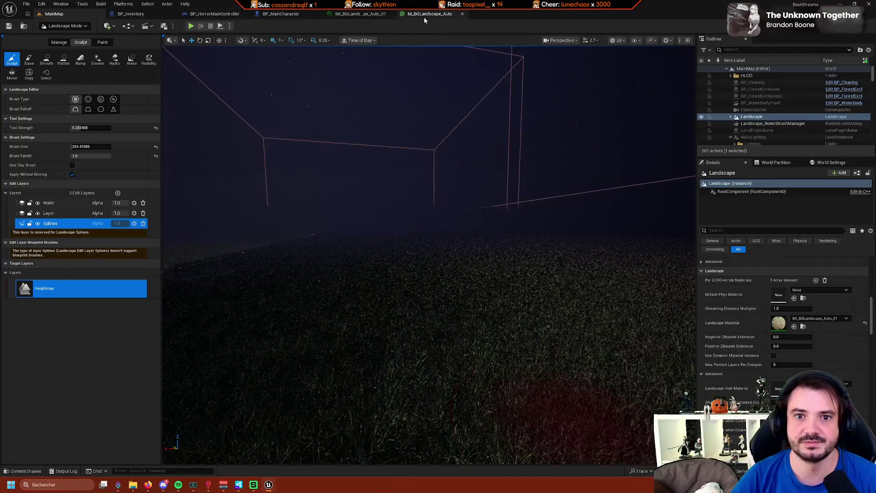
Browse the material graph's coloured comment groups, then check the grass in MainMap.
left_click(424, 15)
scroll(414, 95, "up", 2)
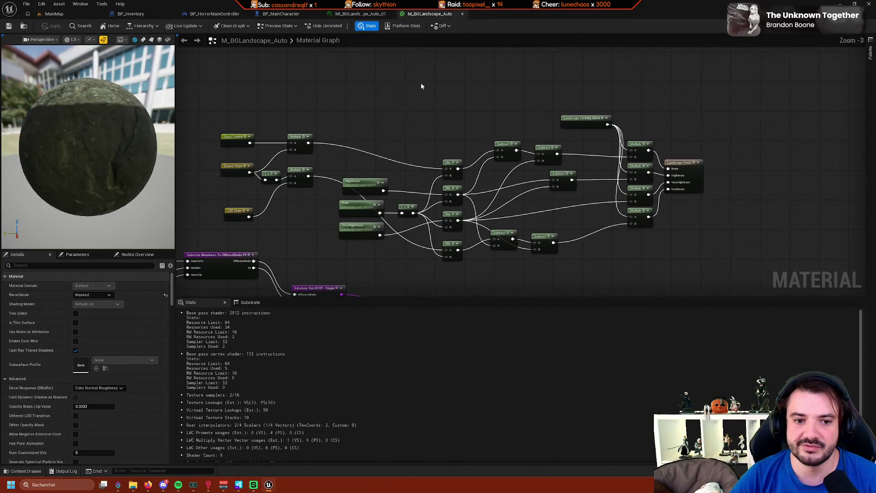
scroll(411, 144, "up", 3)
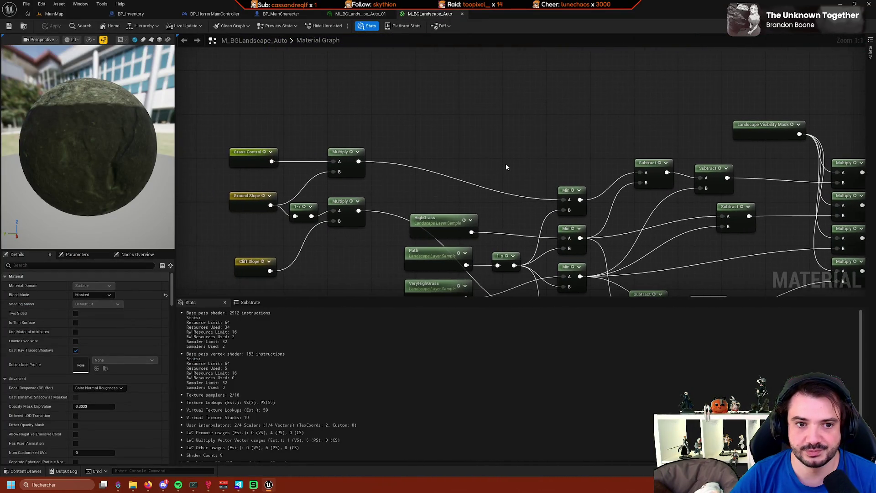
scroll(327, 152, "down", 2)
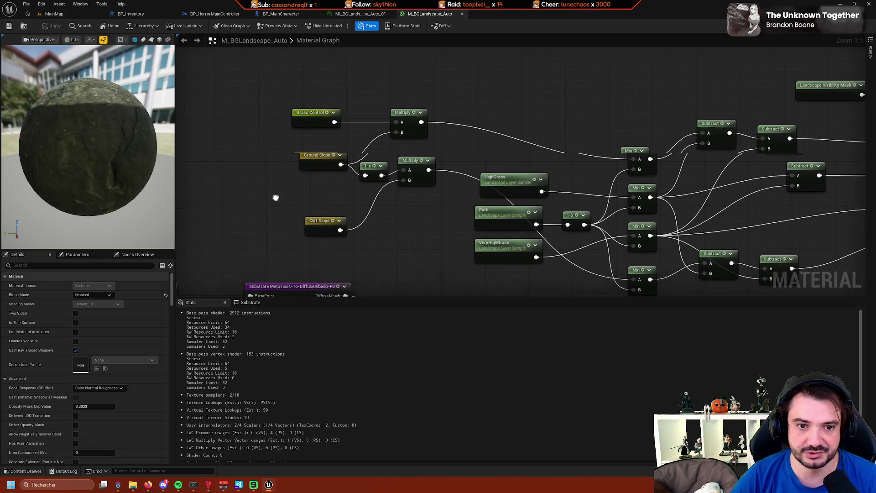
scroll(477, 122, "down", 4)
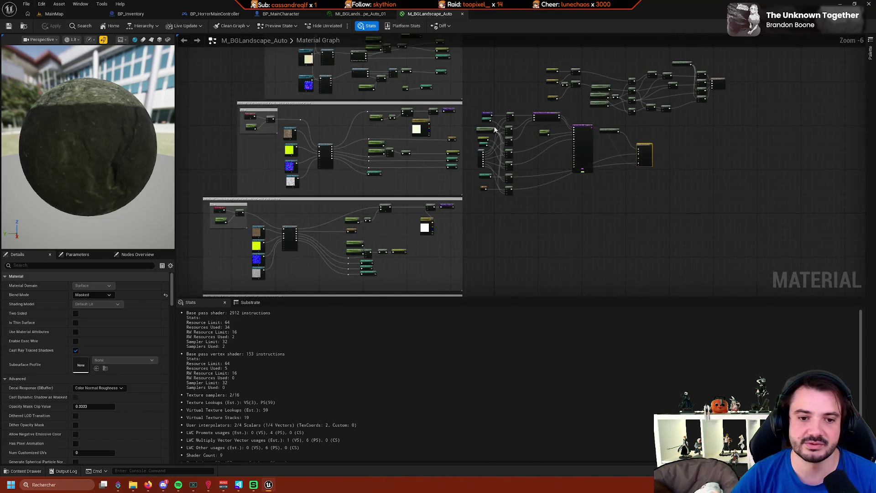
left_click_drag(384, 161, 364, 230)
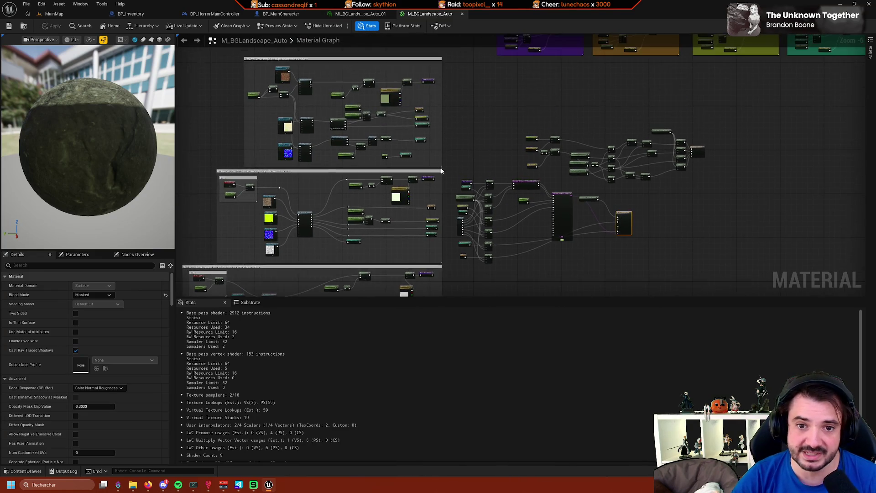
scroll(458, 147, "up", 3)
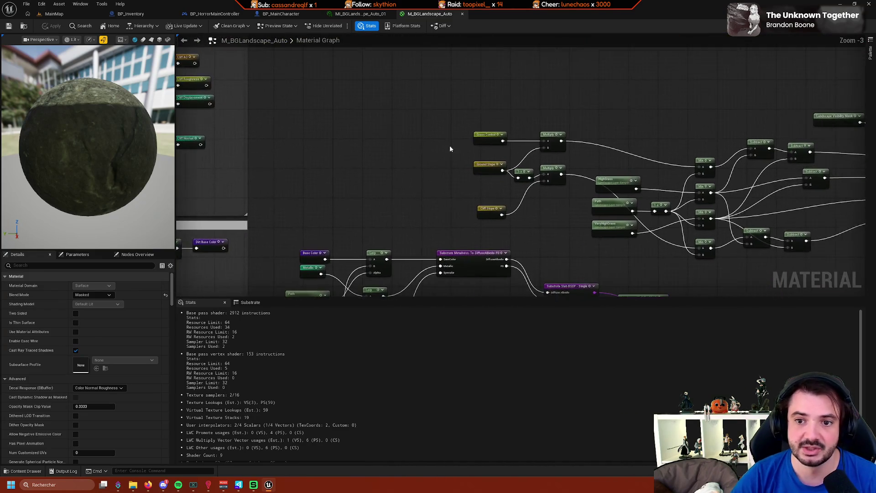
left_click(72, 18)
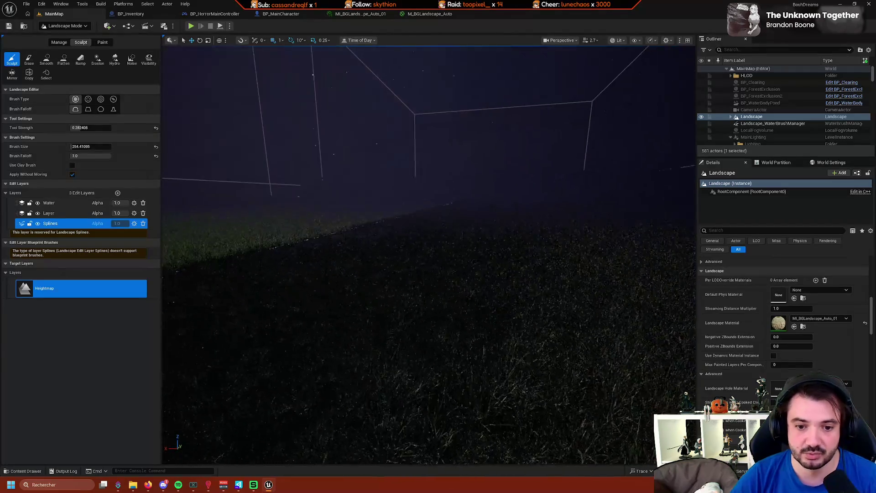
Back in the material graph, select the Landscape Grass output node.
left_click(429, 14)
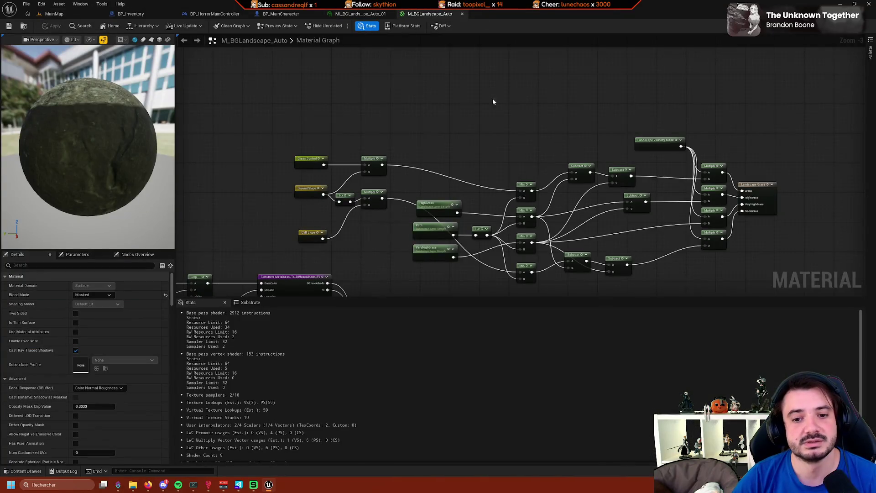
scroll(395, 237, "up", 3)
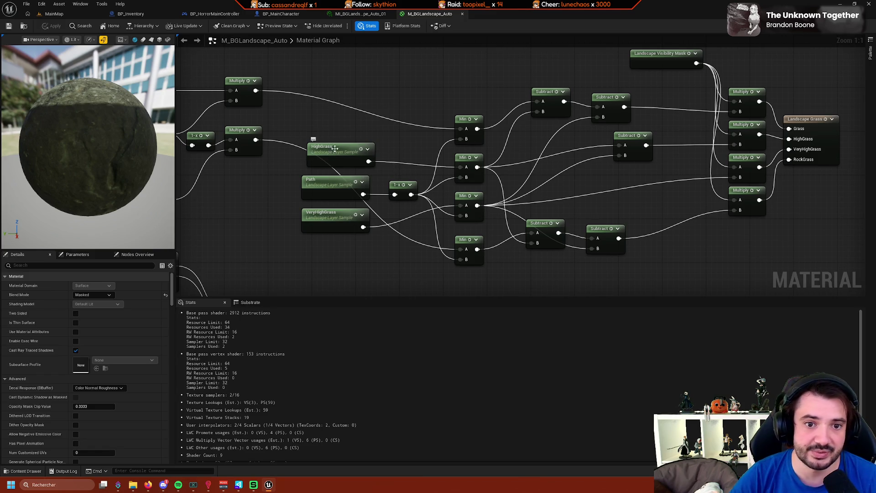
mouse_move(334, 149)
left_mouse_down()
mouse_move(448, 171)
mouse_move(446, 180)
mouse_move(415, 163)
mouse_move(438, 187)
mouse_move(405, 213)
mouse_move(355, 136)
left_mouse_up()
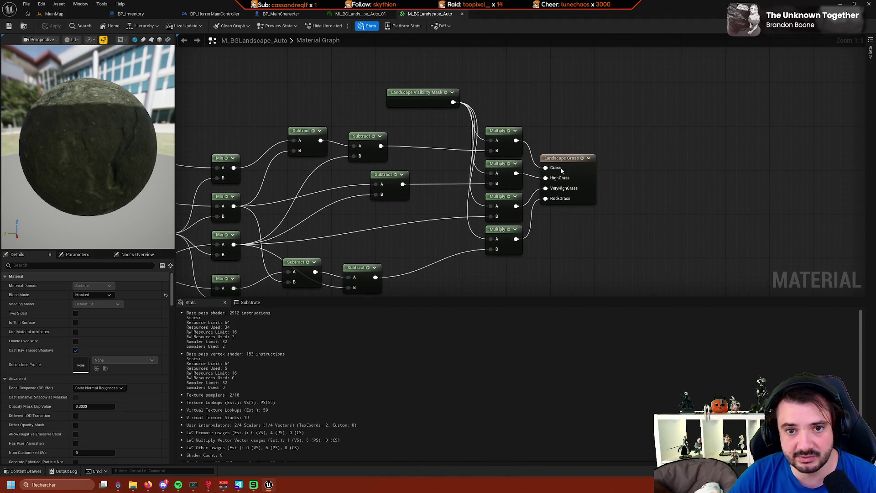
left_click_drag(589, 184, 553, 192)
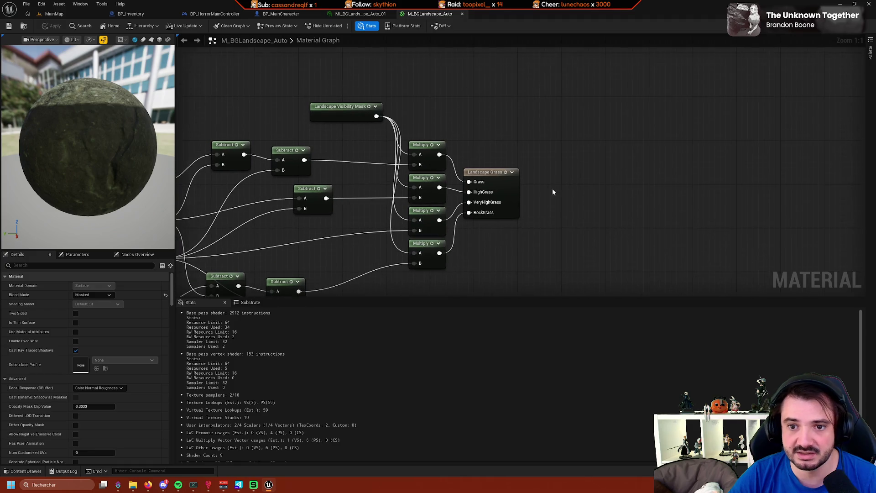
left_click(502, 184)
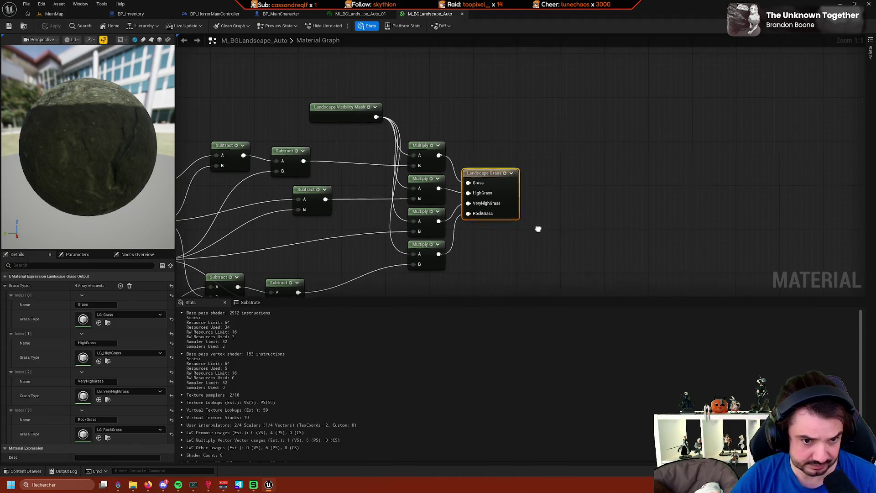
Look over the nearby Min and Subtract nodes, then open the LG_Grass grass type.
mouse_move(537, 229)
left_mouse_down()
mouse_move(410, 238)
mouse_move(530, 165)
mouse_move(434, 208)
left_mouse_up()
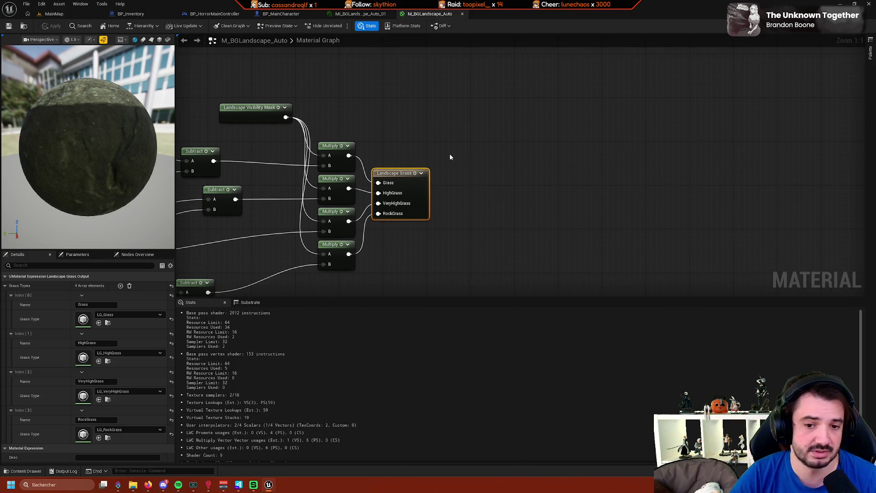
mouse_move(450, 157)
left_mouse_down()
mouse_move(473, 138)
mouse_move(530, 158)
left_mouse_up()
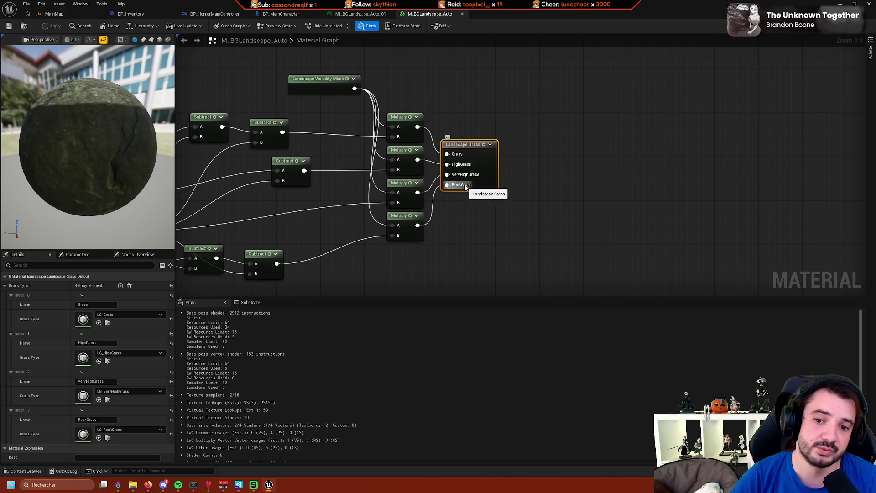
left_click_drag(450, 222, 476, 224)
mouse_move(430, 135)
left_mouse_down()
mouse_move(563, 146)
mouse_move(458, 162)
left_mouse_up()
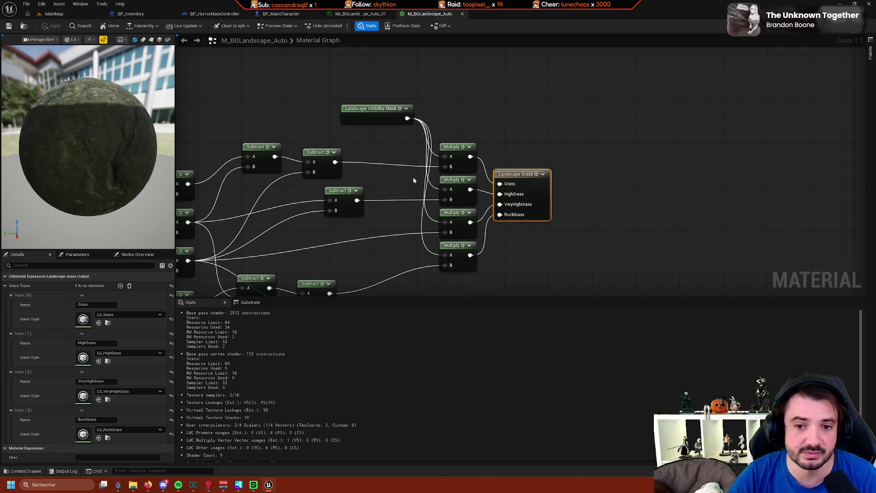
mouse_move(413, 177)
left_mouse_down()
mouse_move(545, 178)
mouse_move(422, 131)
left_mouse_up()
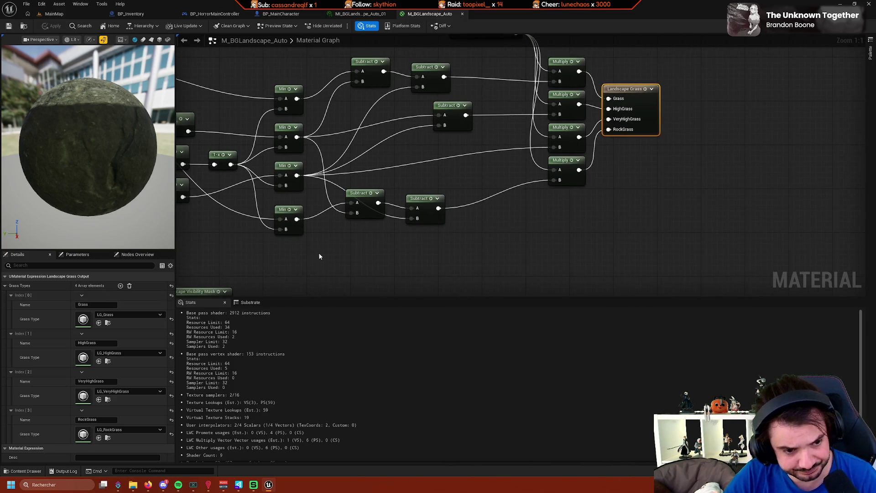
left_click_drag(320, 256, 130, 299)
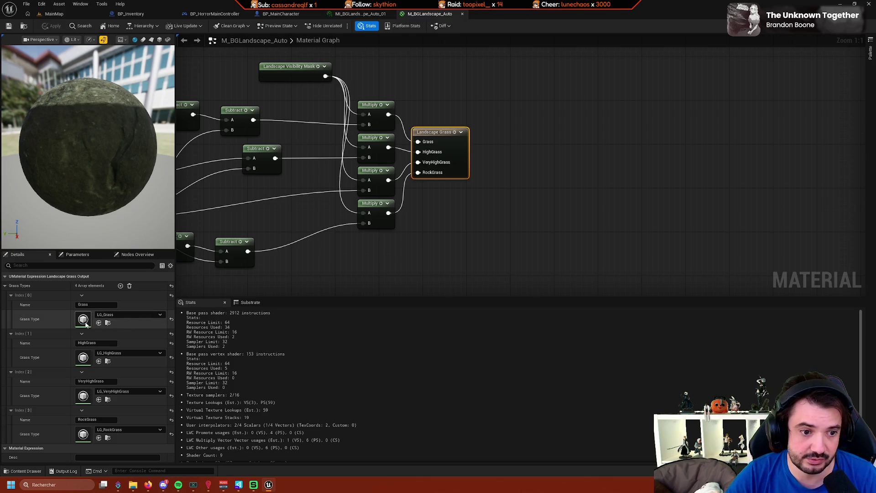
double_click(84, 320)
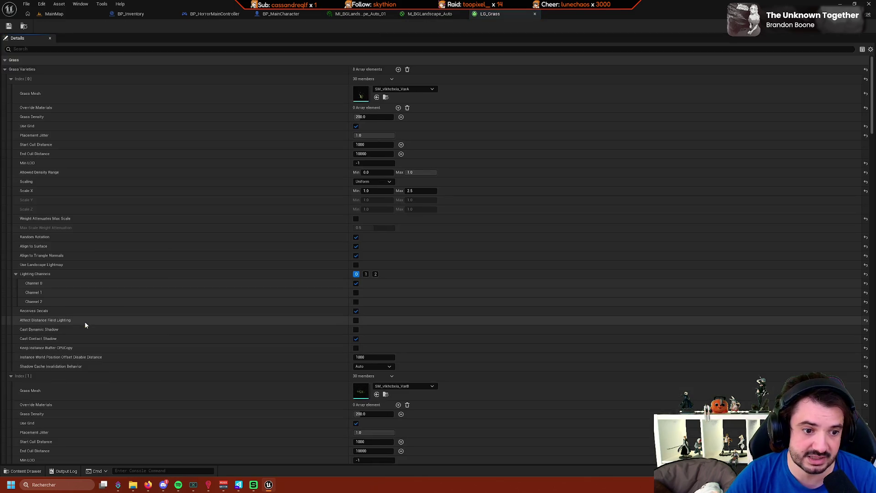
Collapse the grass variety entries and expand only the first variety's settings.
left_click(11, 78)
left_click(10, 89)
left_click(10, 99)
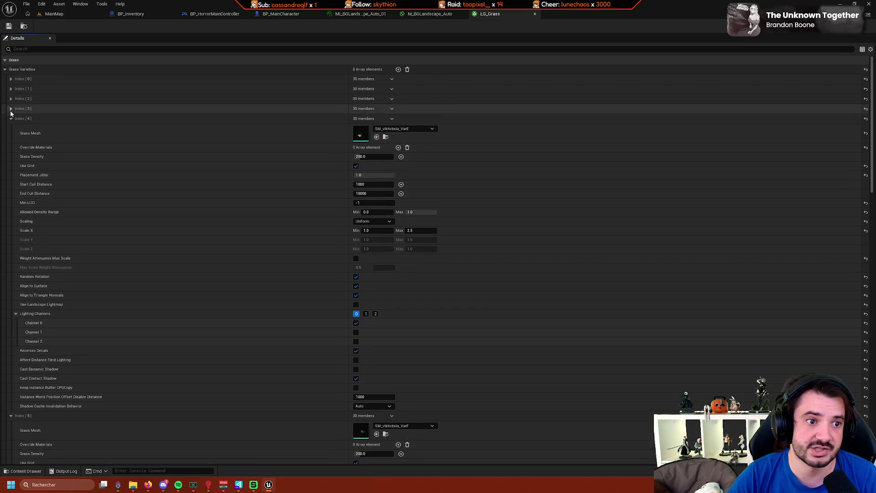
left_click(10, 109)
left_click(9, 109)
left_click(10, 108)
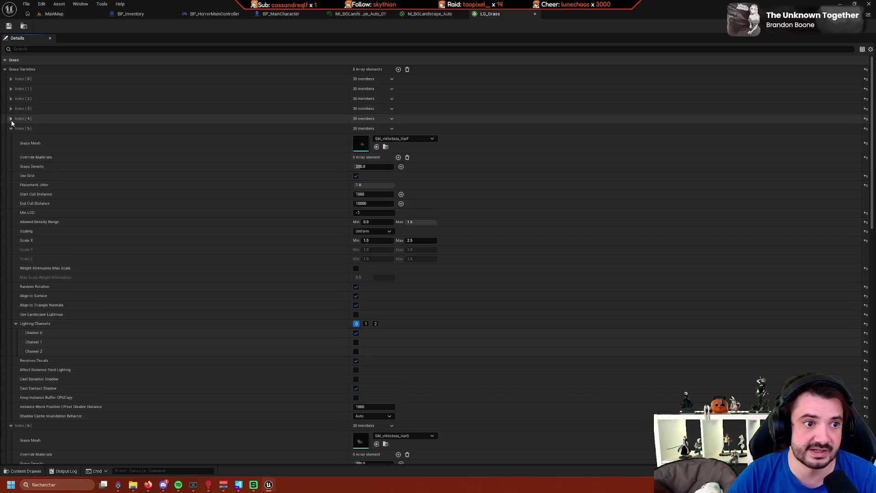
left_click(11, 128)
left_click(11, 80)
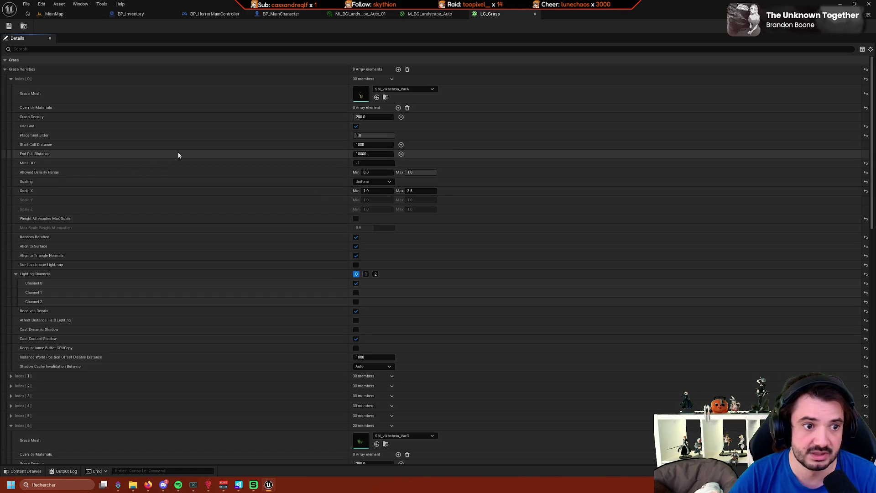
Set End Cull Distance to 10000 and Start Cull Distance to 1000, then return to MainMap.
mouse_move(51, 146)
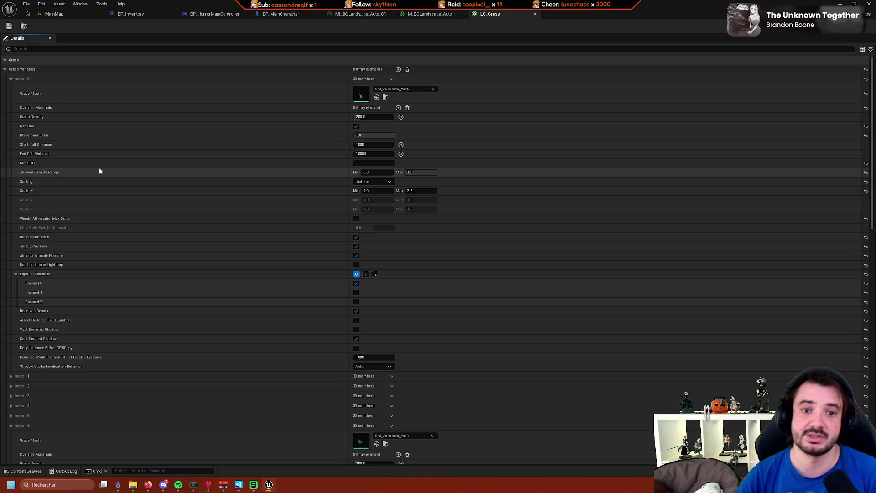
left_click(365, 156)
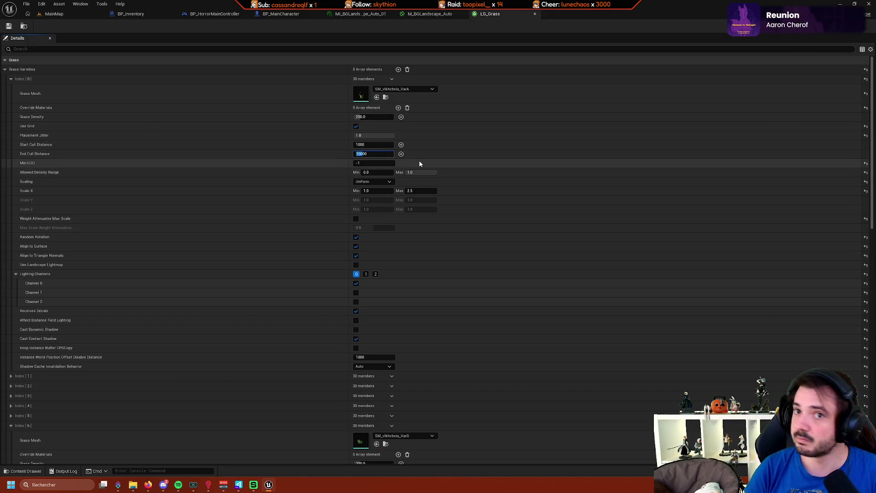
left_click(362, 144)
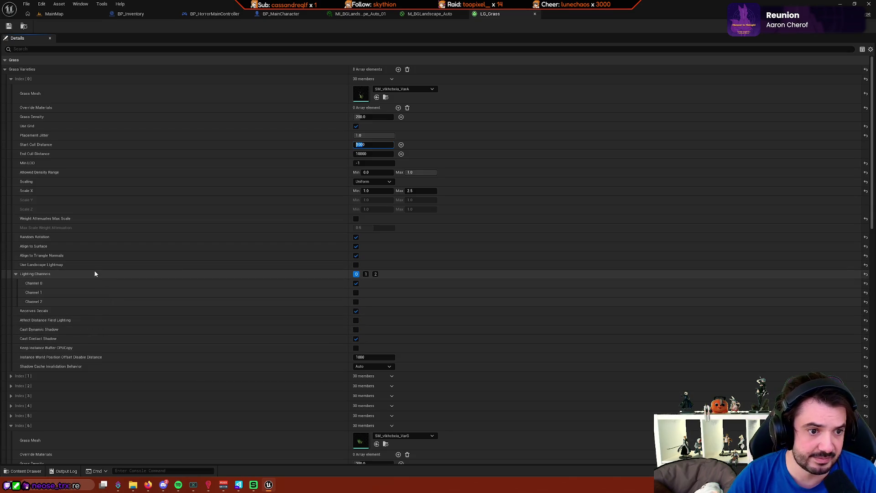
scroll(103, 237, "down", 1)
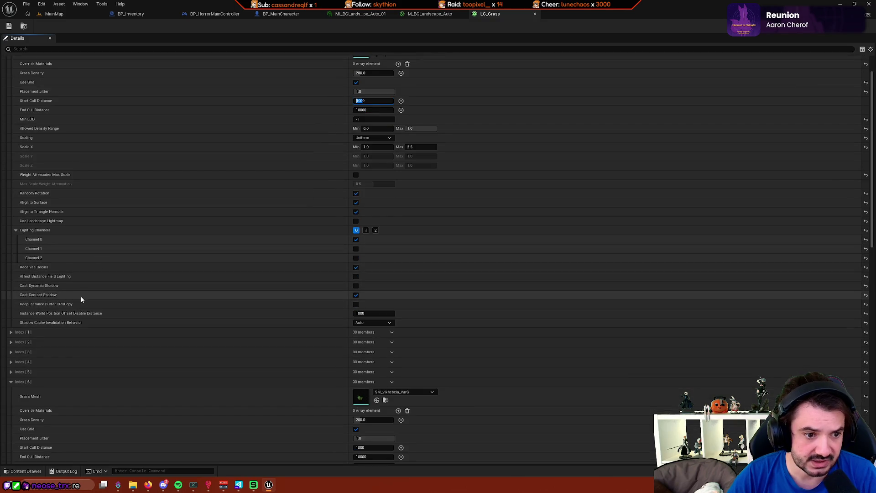
scroll(101, 292, "down", 1)
scroll(45, 242, "up", 1)
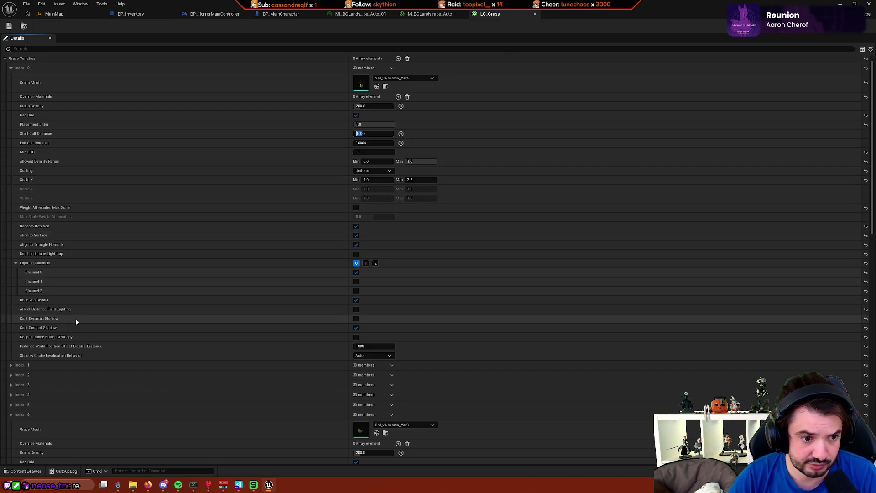
mouse_move(56, 350)
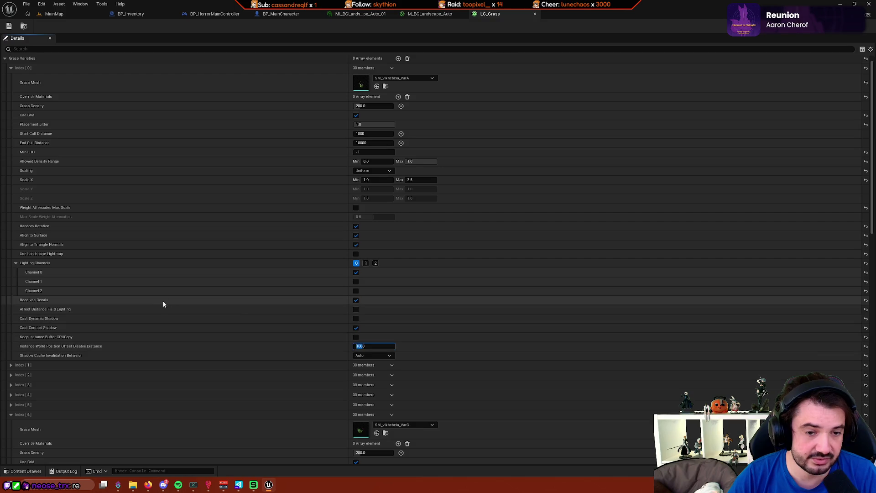
left_click(54, 14)
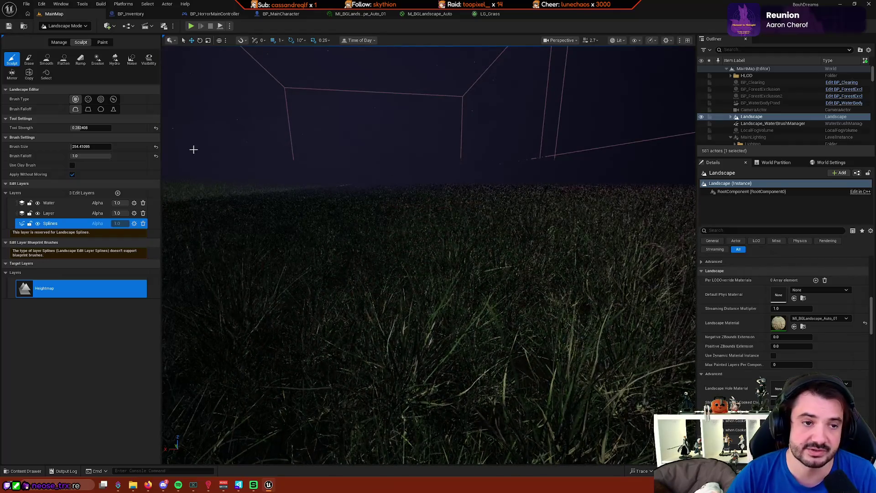
Switch to Selection Mode and fly down over the grass toward the spline box.
left_click(65, 26)
left_click(60, 46)
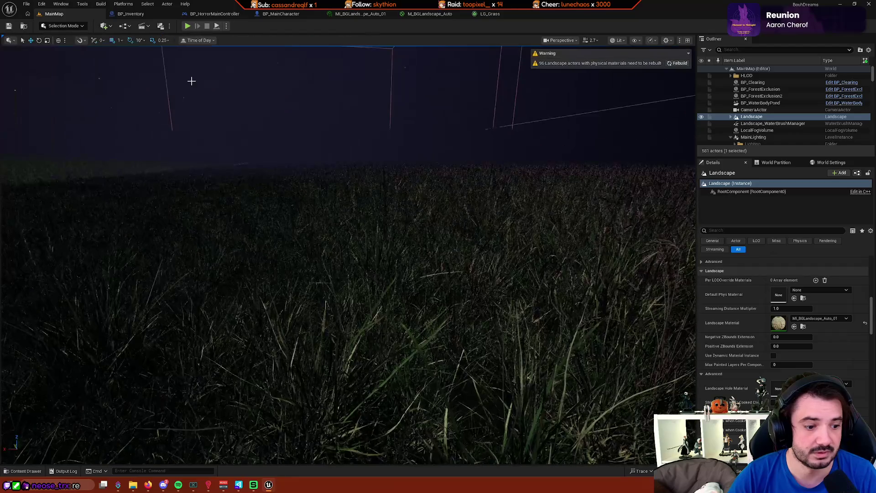
mouse_move(225, 84)
left_mouse_down()
mouse_move(225, 109)
mouse_move(225, 69)
mouse_move(274, 62)
mouse_move(283, 89)
mouse_move(311, 96)
left_mouse_up()
scroll(274, 71, "down", 3)
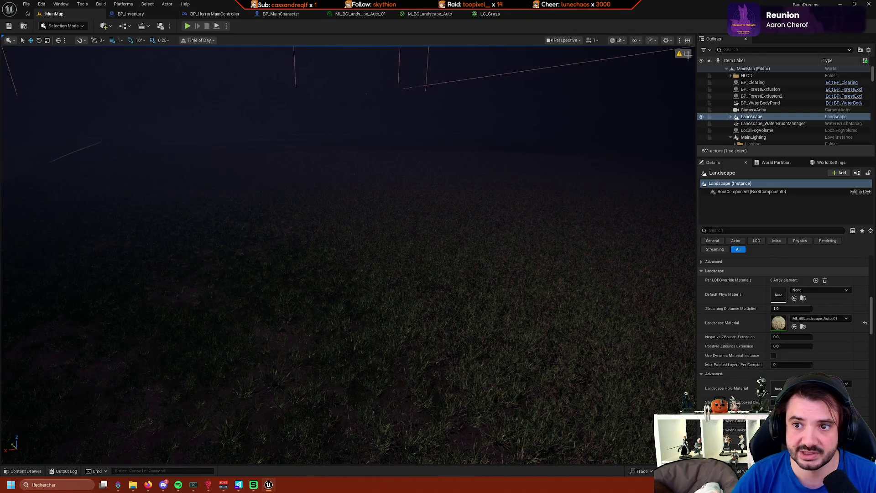
left_click_drag(610, 62, 607, 52)
left_click_drag(347, 247, 354, 150)
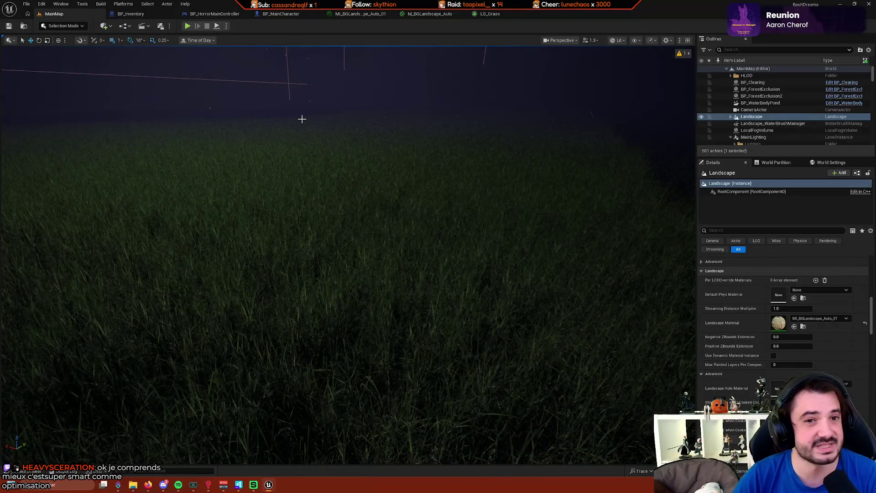
Open the Content Browser and view the grass field from several new angles.
left_click(38, 471)
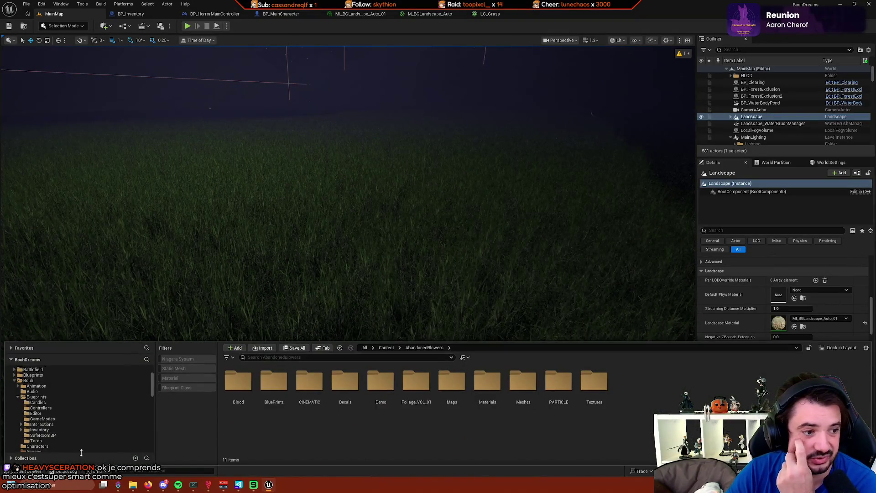
scroll(99, 426, "down", 2)
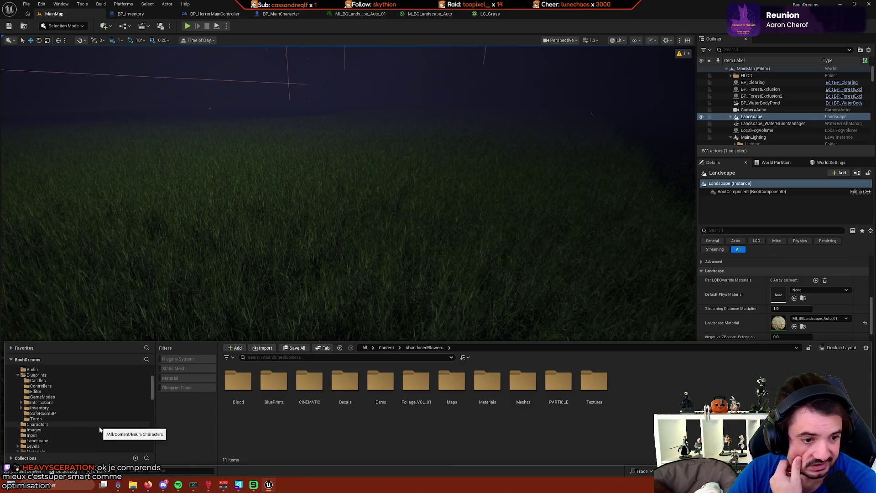
left_click_drag(209, 312, 223, 251)
scroll(284, 241, "up", 3)
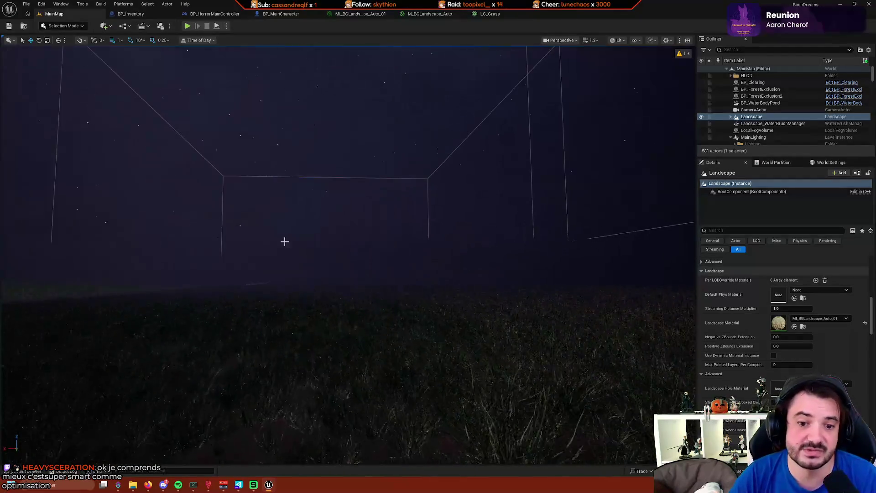
mouse_move(288, 240)
left_mouse_down()
mouse_move(292, 259)
mouse_move(191, 220)
left_mouse_up()
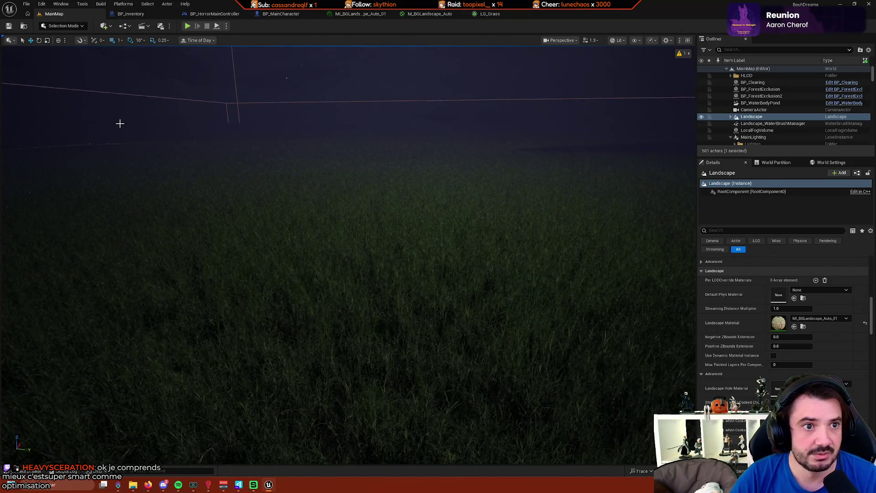
left_click(176, 373)
left_click_drag(178, 370, 161, 377)
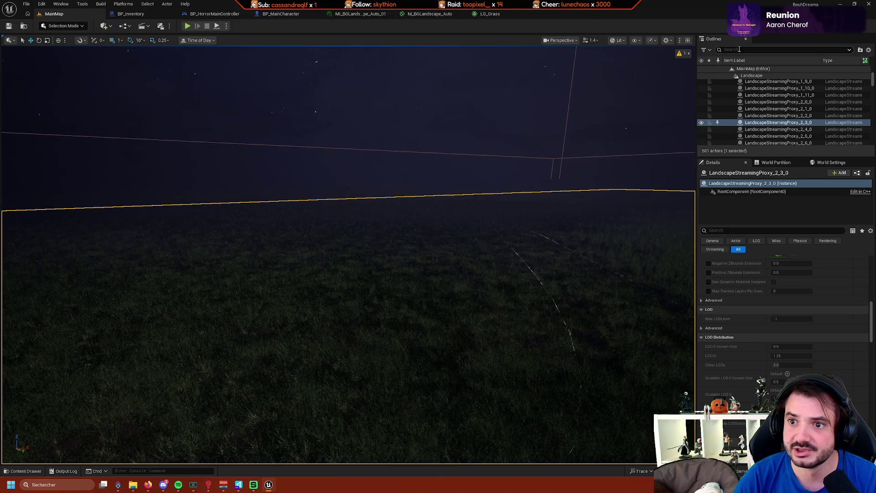
Find BP_Clearing by searching 'clearin' and open its PCG component's PCG_Grass graph.
type("clearin")
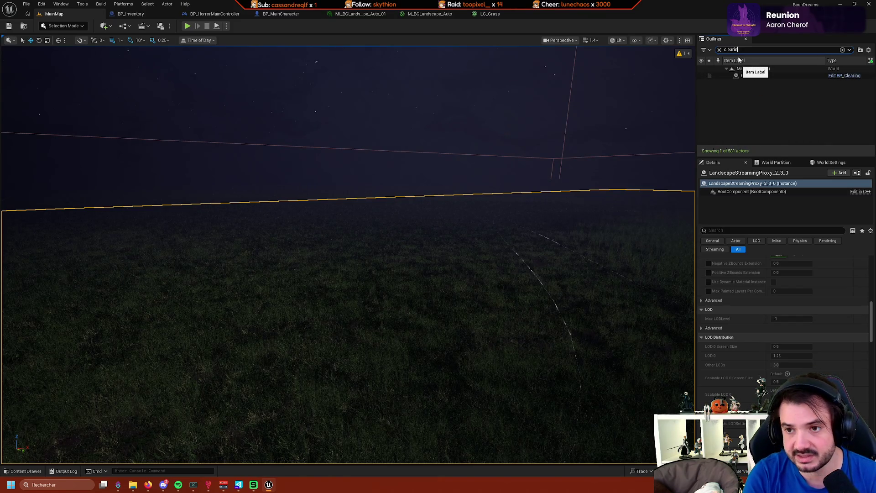
left_click(762, 76)
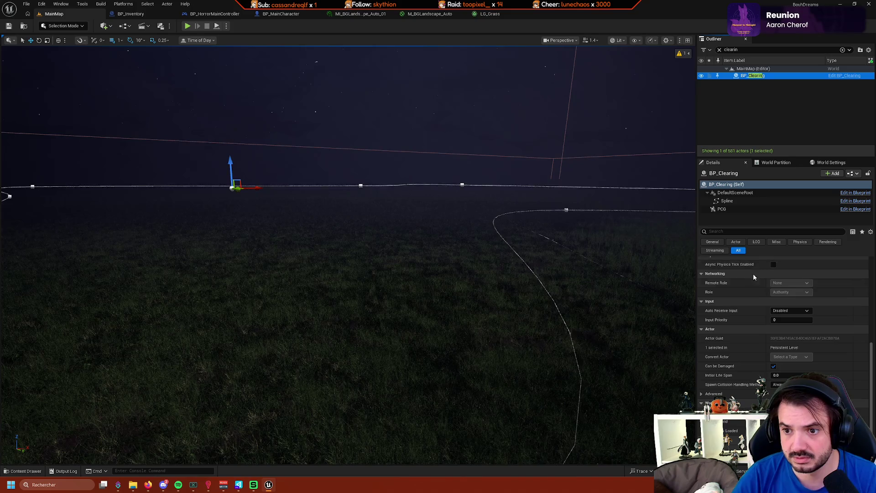
left_click(721, 209)
scroll(792, 312, "up", 5)
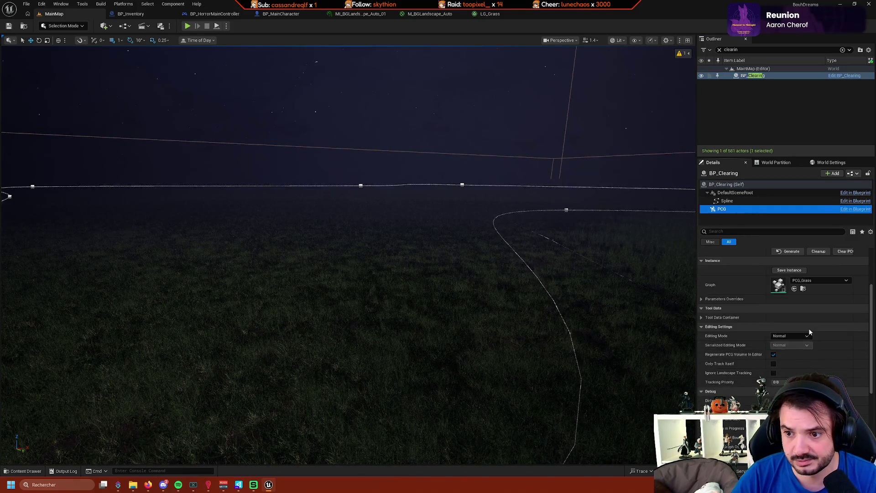
left_click(778, 343)
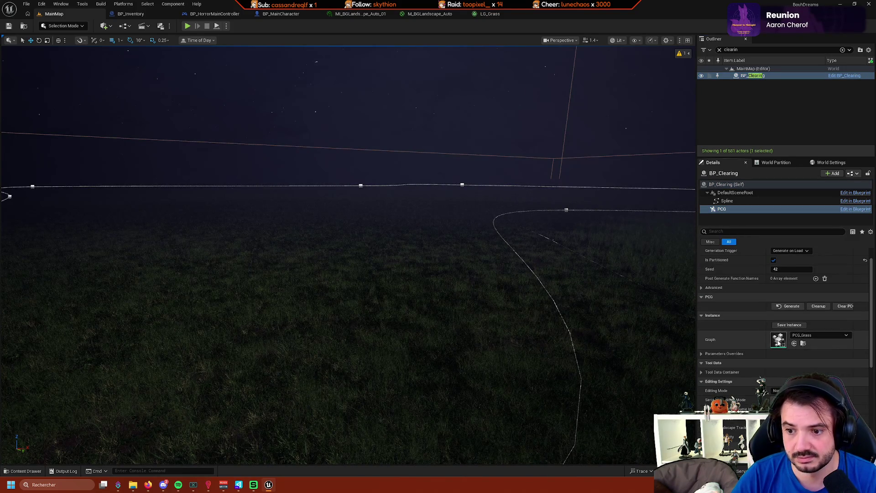
double_click(778, 343)
scroll(443, 297, "up", 4)
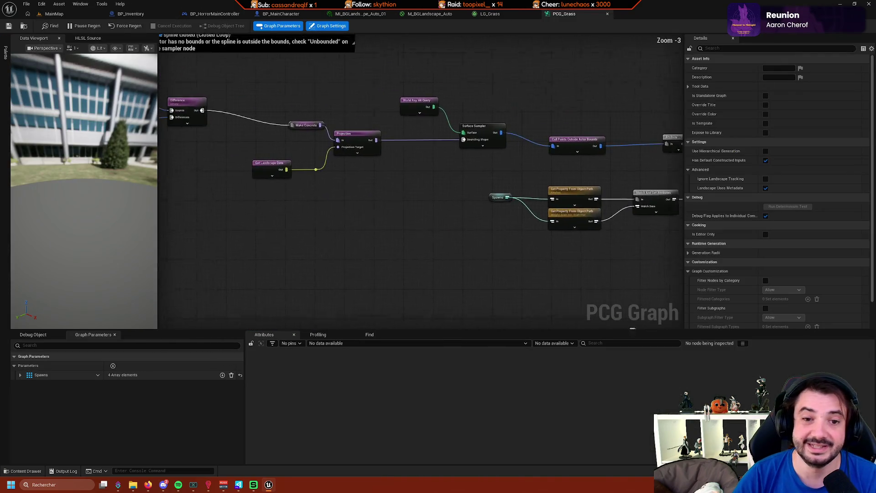
Select the Static Mesh Spawner node and review its expanded Template Descriptor settings.
scroll(443, 281, "down", 5)
scroll(533, 212, "up", 3)
scroll(294, 284, "up", 3)
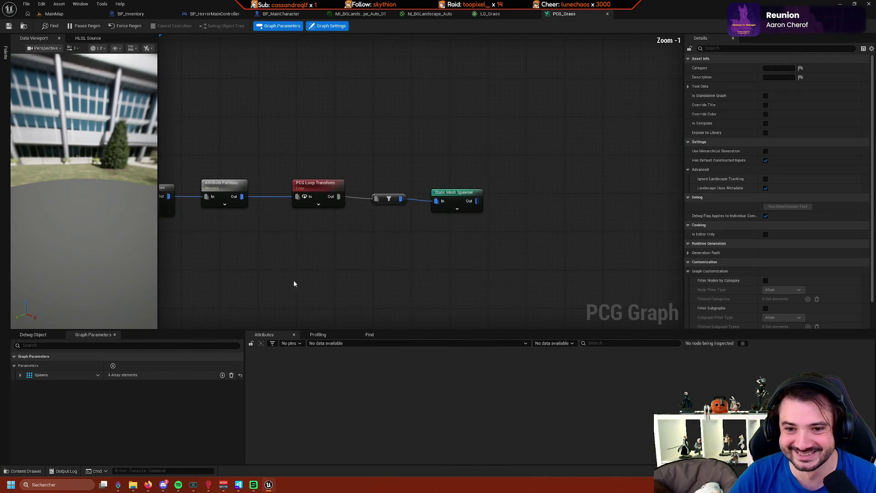
scroll(294, 284, "up", 1)
left_click(517, 207)
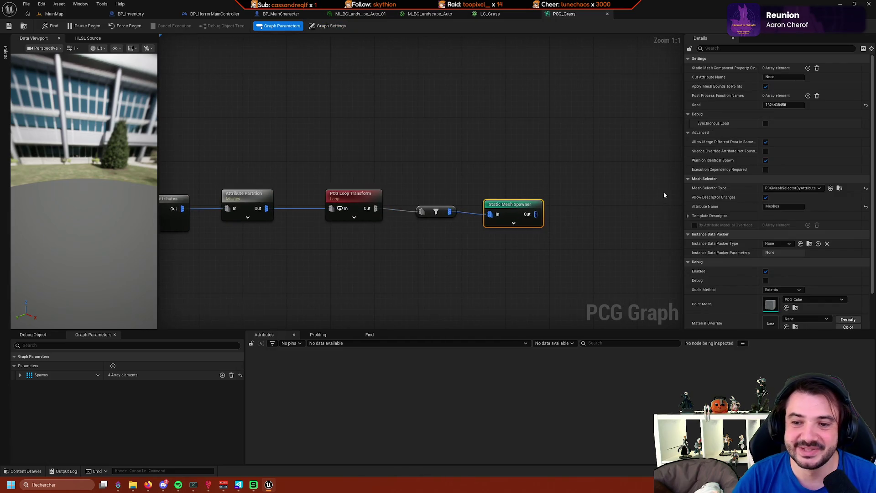
left_click(688, 216)
scroll(725, 216, "down", 1)
scroll(724, 216, "down", 10)
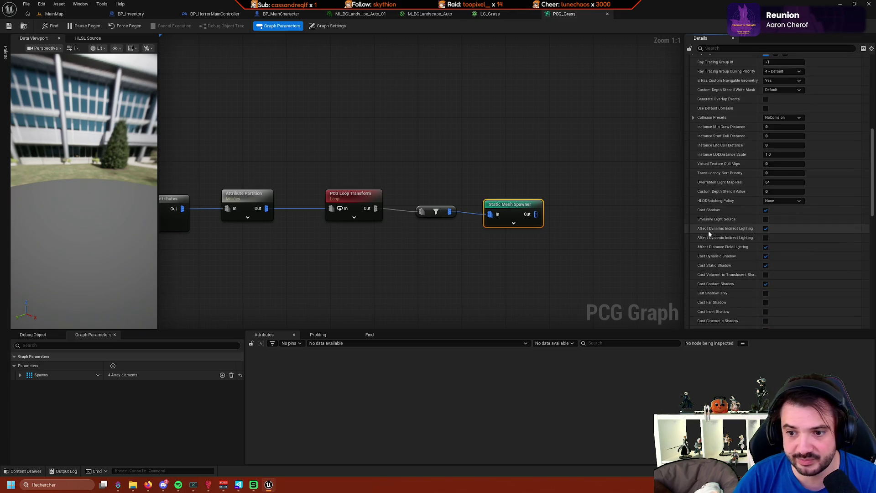
scroll(705, 241, "down", 10)
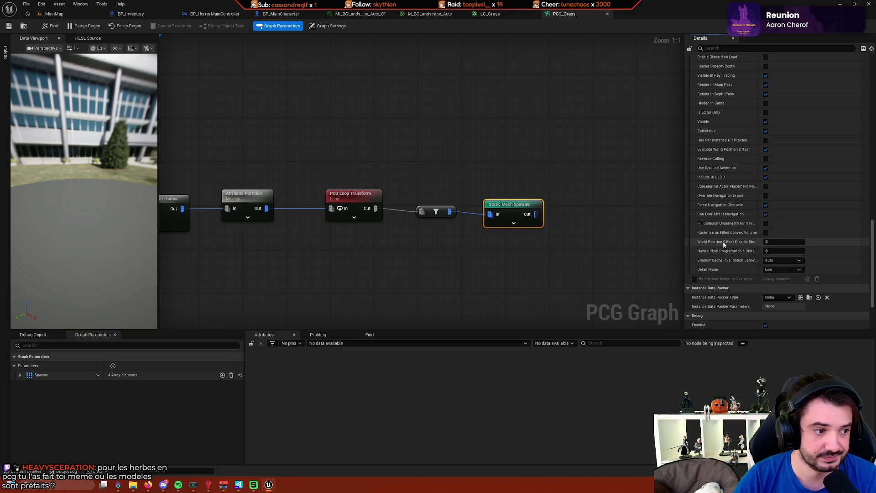
Pan across the filter, attribute, sampling and projection nodes, then return to MainMap.
mouse_move(467, 258)
left_mouse_down()
mouse_move(555, 251)
mouse_move(522, 261)
mouse_move(593, 247)
left_mouse_up()
scroll(522, 261, "down", 2)
left_click_drag(199, 91, 300, 111)
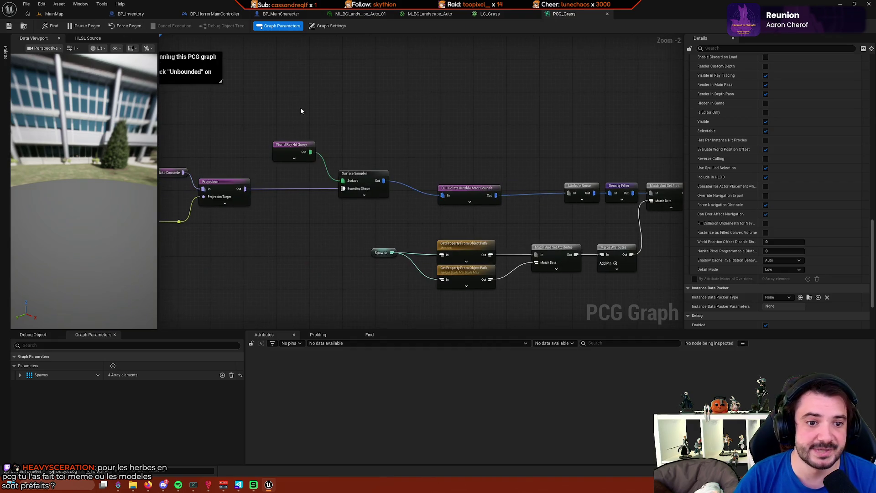
left_click(54, 14)
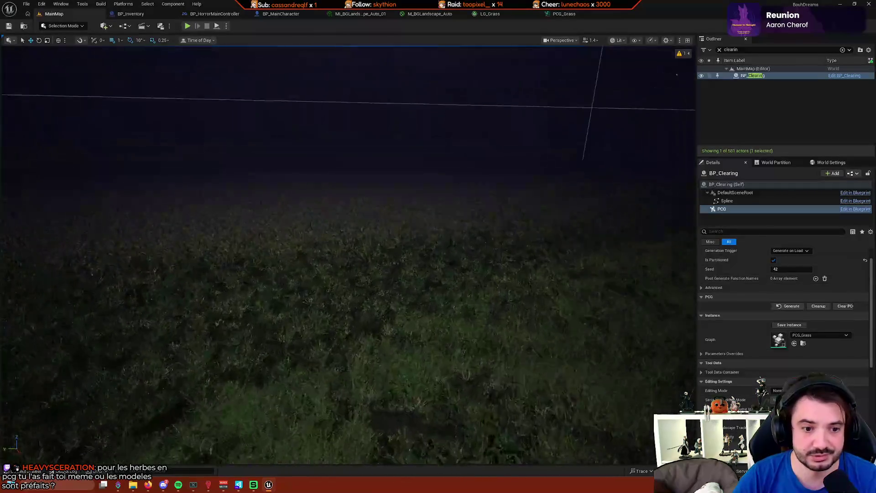
Fly through the grass-covered landscape, then bring up the full PCG_Grass node network.
scroll(356, 140, "up", 3)
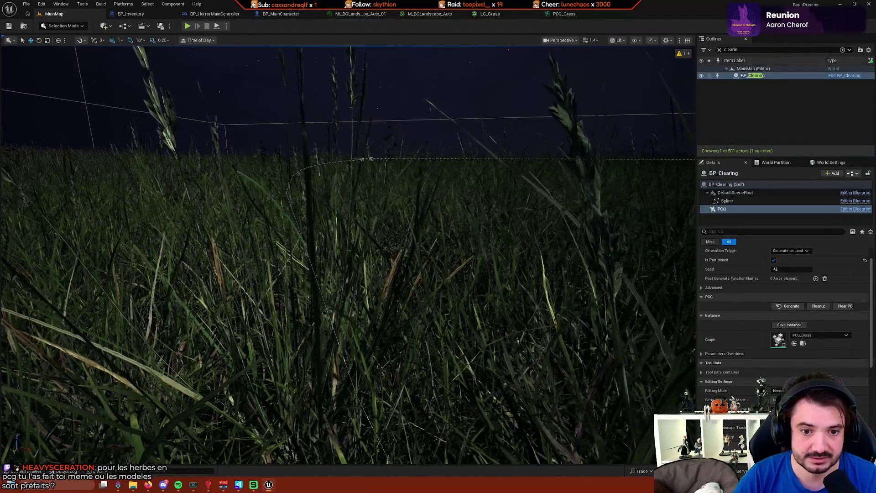
left_click(321, 278)
scroll(321, 278, "down", 5)
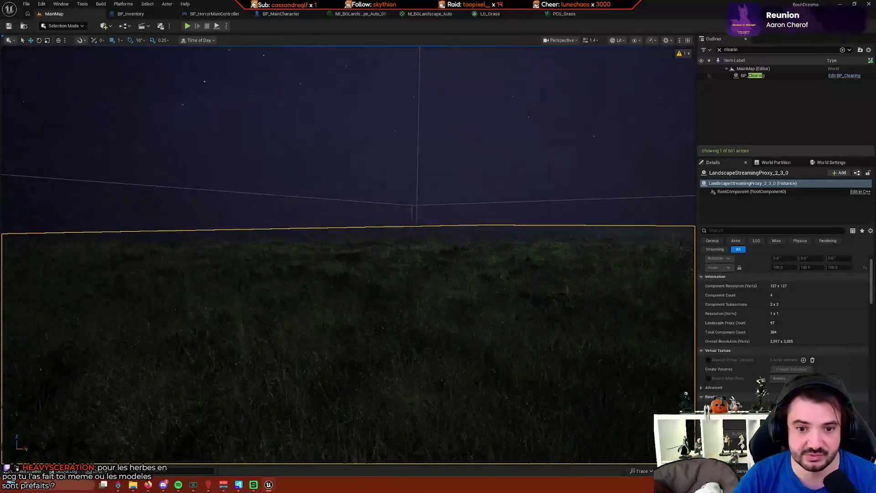
scroll(404, 72, "up", 1)
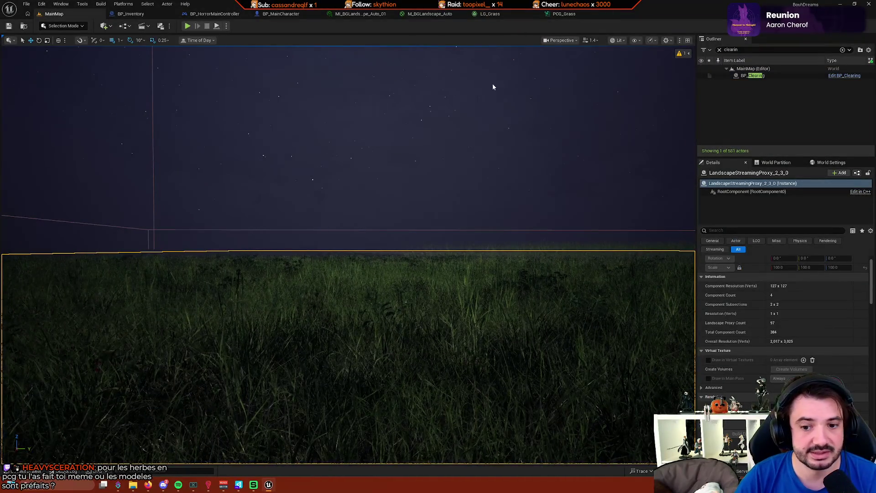
scroll(493, 87, "up", 3)
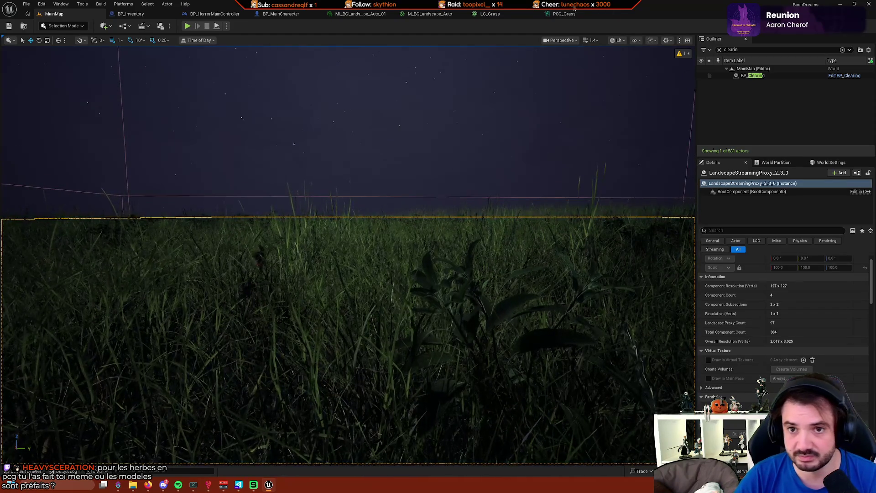
left_click(565, 13)
scroll(433, 117, "down", 2)
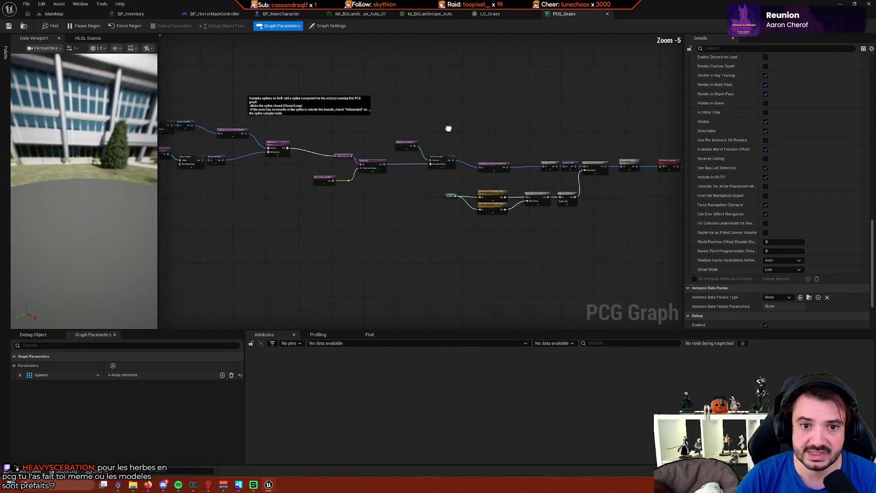
scroll(552, 151, "up", 1)
scroll(422, 172, "up", 1)
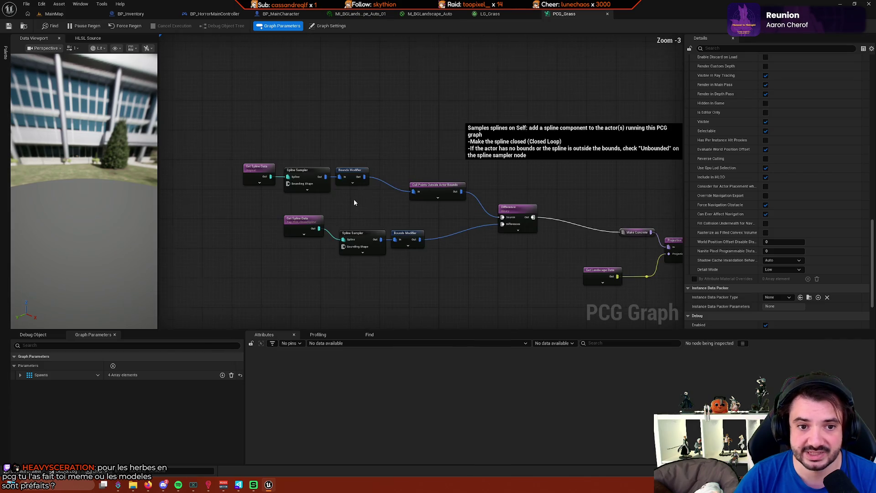
scroll(365, 197, "up", 2)
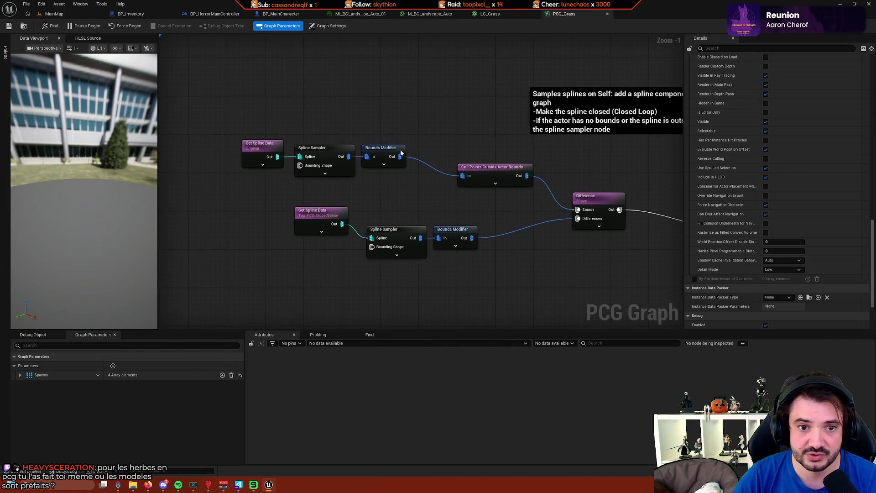
left_click_drag(401, 153, 329, 146)
left_click_drag(192, 109, 328, 114)
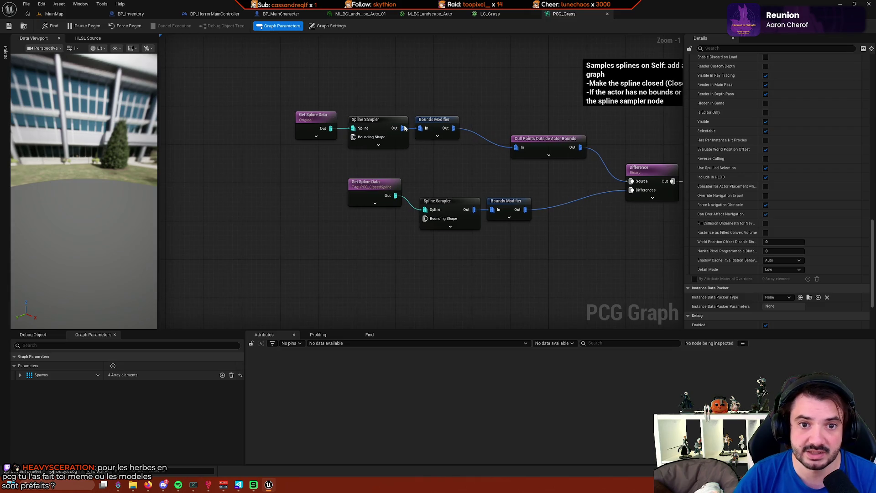
mouse_move(404, 128)
left_mouse_down()
mouse_move(417, 166)
mouse_move(393, 188)
mouse_move(357, 191)
left_mouse_up()
left_click(475, 165)
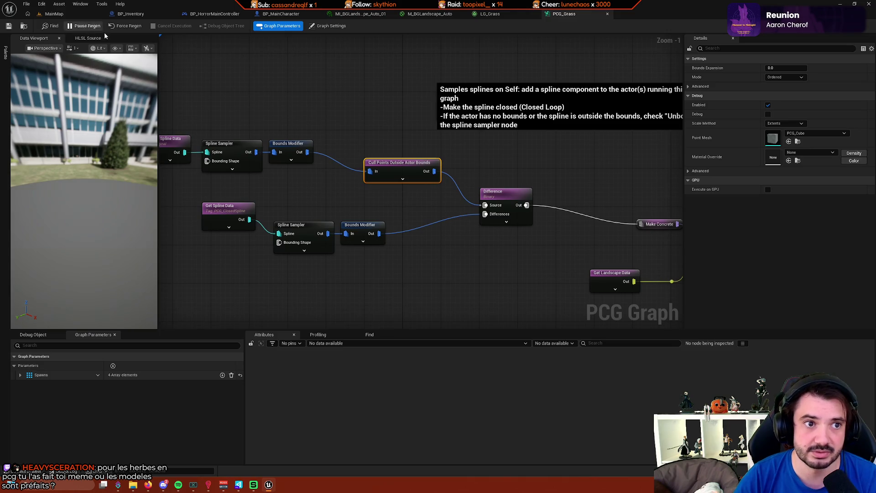
mouse_move(344, 117)
left_mouse_down()
mouse_move(309, 120)
mouse_move(377, 85)
left_mouse_up()
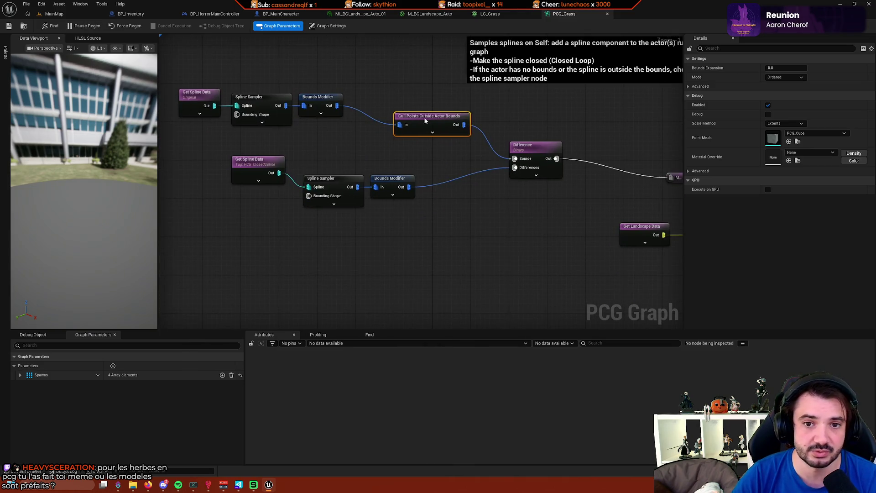
mouse_move(396, 179)
left_mouse_down()
mouse_move(510, 198)
mouse_move(450, 192)
left_mouse_up()
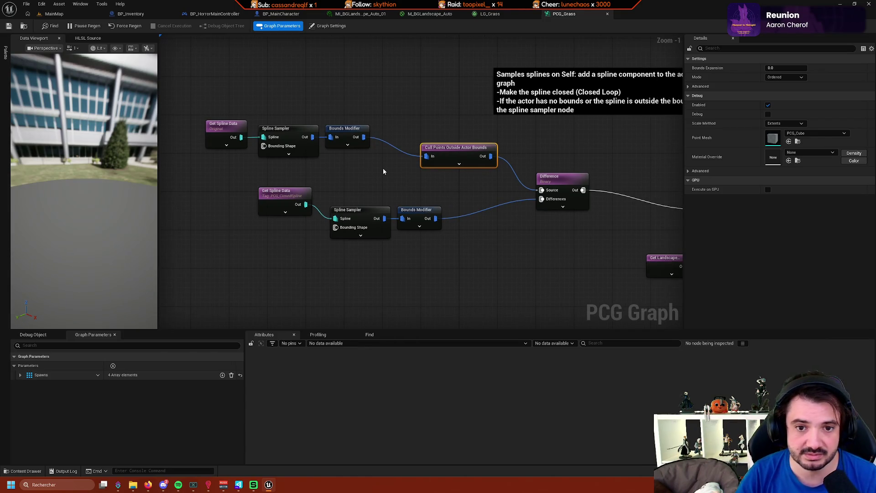
scroll(345, 173, "up", 1)
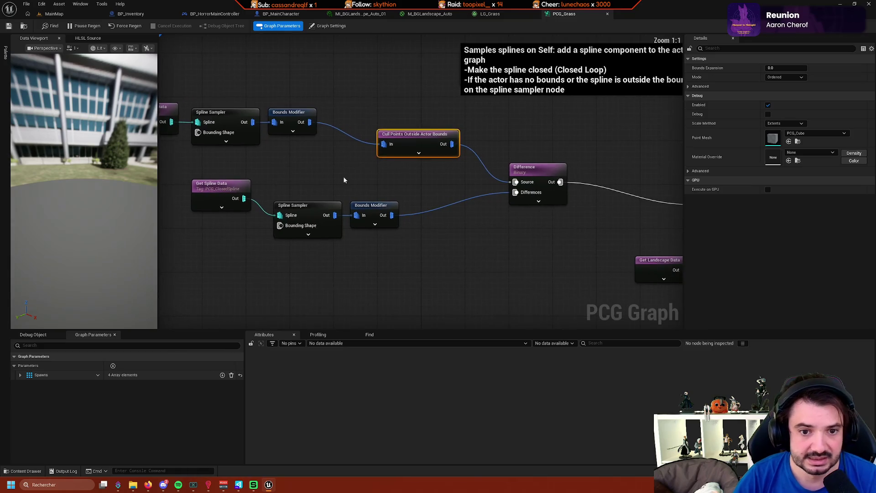
left_click_drag(408, 184, 438, 187)
left_click(331, 228)
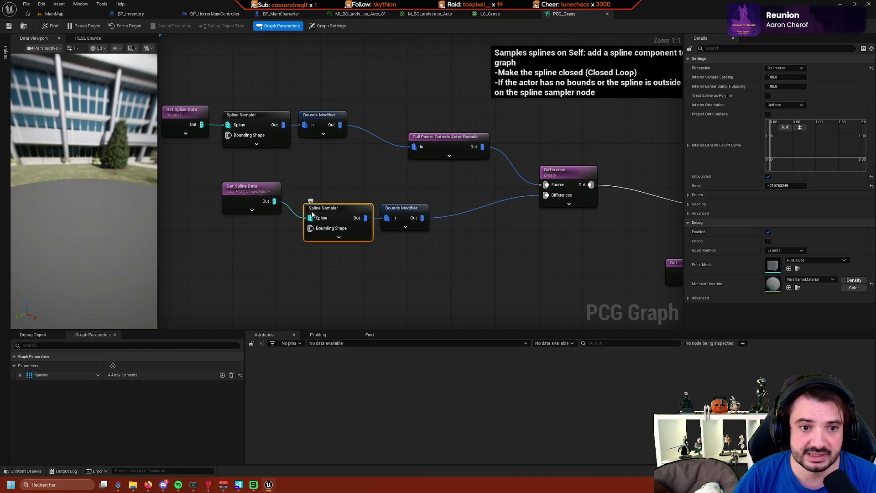
left_click(279, 197)
mouse_move(378, 195)
left_mouse_down()
mouse_move(430, 200)
mouse_move(360, 209)
left_mouse_up()
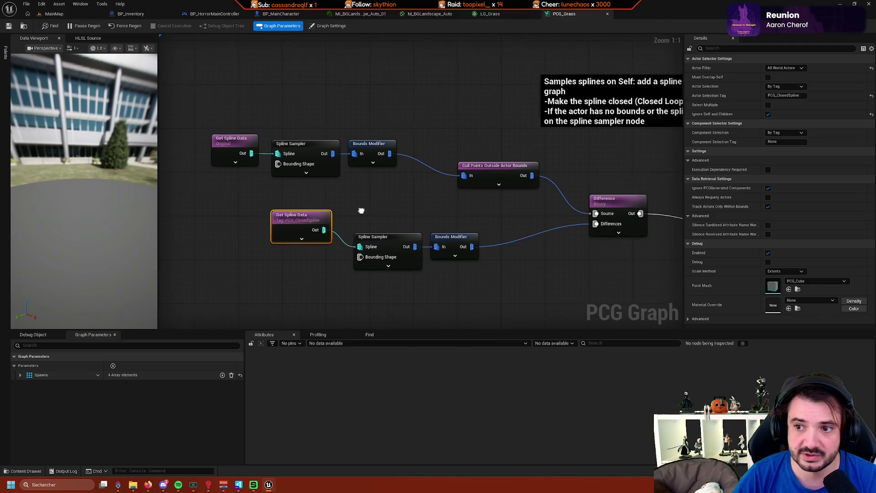
left_click_drag(538, 206, 446, 204)
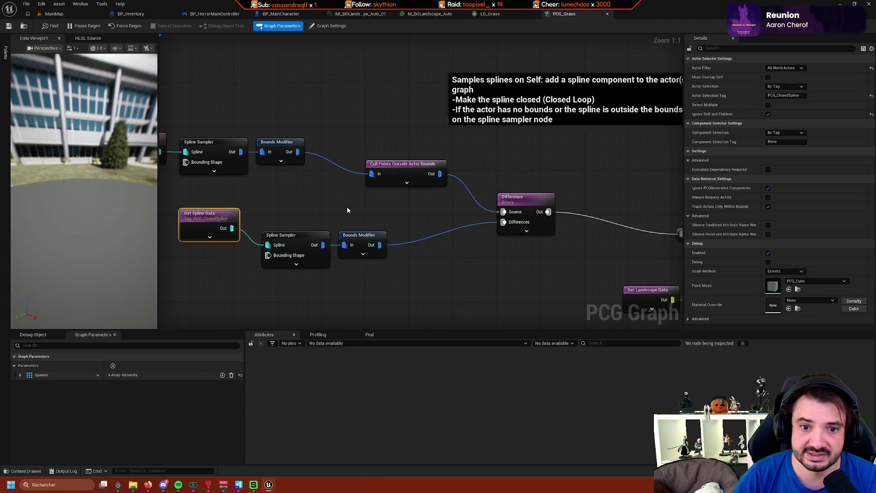
mouse_move(579, 192)
left_mouse_down()
mouse_move(353, 157)
mouse_move(275, 181)
mouse_move(338, 183)
mouse_move(273, 224)
left_mouse_up()
left_click(246, 241)
mouse_move(505, 219)
left_mouse_down()
mouse_move(418, 235)
mouse_move(424, 221)
left_mouse_up()
left_click(359, 159)
left_click_drag(469, 190, 547, 192)
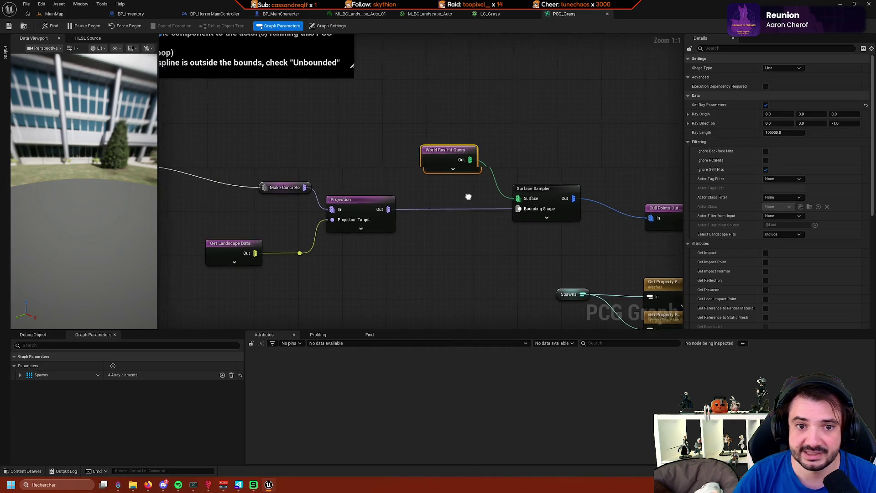
left_click(537, 200)
left_click(441, 173)
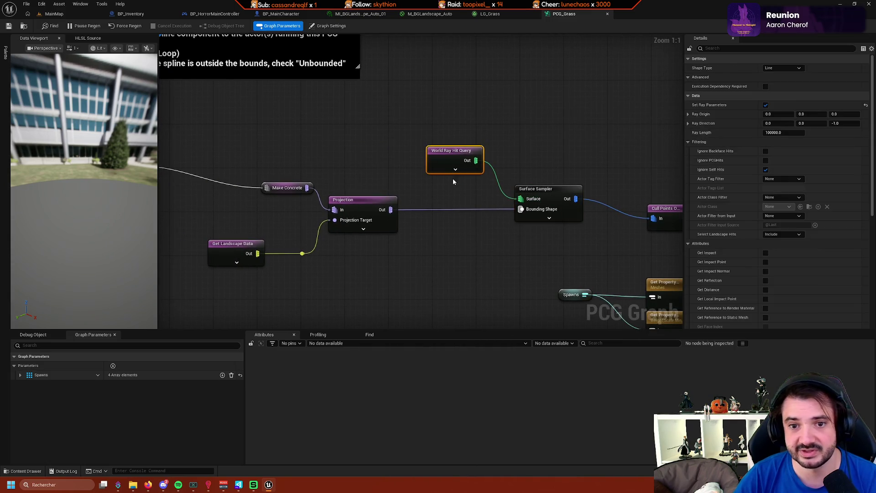
mouse_move(453, 179)
left_mouse_down()
mouse_move(460, 225)
mouse_move(349, 239)
mouse_move(493, 236)
mouse_move(448, 238)
mouse_move(464, 198)
mouse_move(405, 195)
mouse_move(363, 172)
mouse_move(409, 170)
mouse_move(481, 217)
mouse_move(352, 177)
mouse_move(472, 253)
mouse_move(426, 233)
mouse_move(321, 159)
mouse_move(308, 202)
left_mouse_up()
mouse_move(360, 191)
left_mouse_down()
mouse_move(333, 190)
mouse_move(386, 182)
mouse_move(483, 187)
mouse_move(577, 156)
mouse_move(415, 142)
left_mouse_up()
scroll(332, 190, "down", 1)
left_click_drag(362, 165, 358, 170)
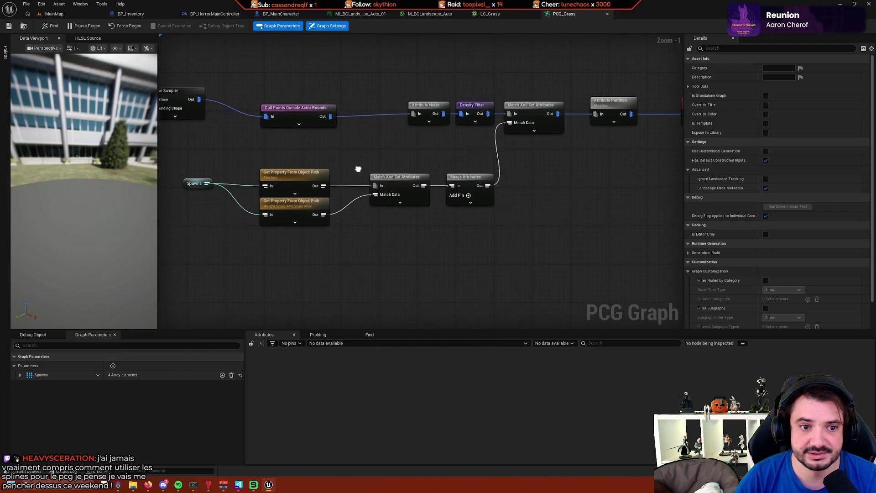
left_click_drag(409, 161, 416, 131)
left_click_drag(352, 146, 449, 121)
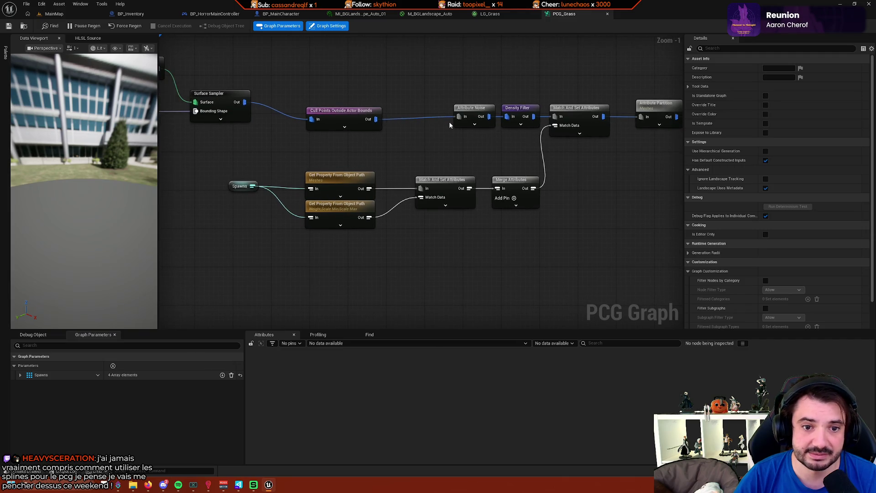
left_click(581, 118)
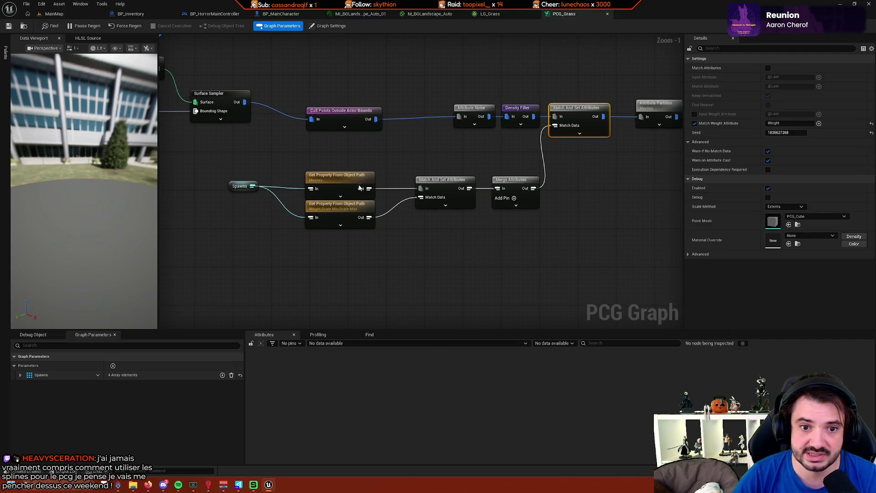
mouse_move(580, 117)
left_mouse_down()
mouse_move(343, 192)
mouse_move(393, 213)
left_mouse_up()
scroll(410, 205, "up", 1)
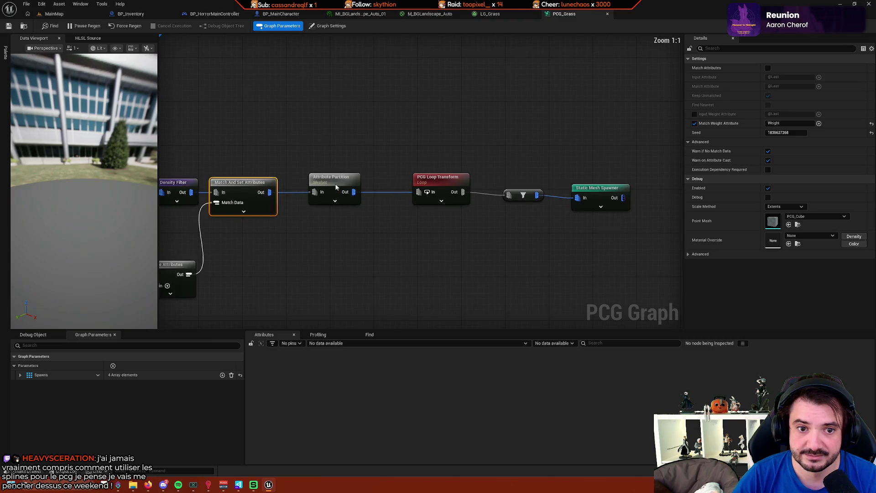
left_click(446, 180)
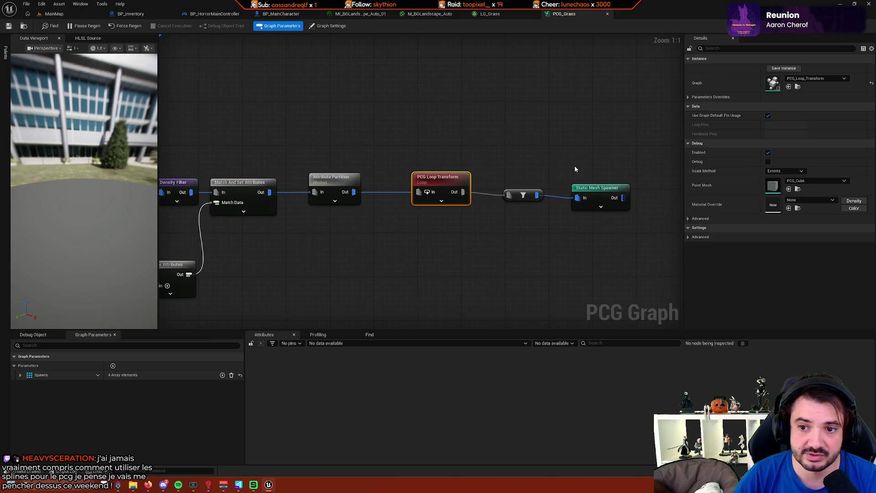
double_click(446, 180)
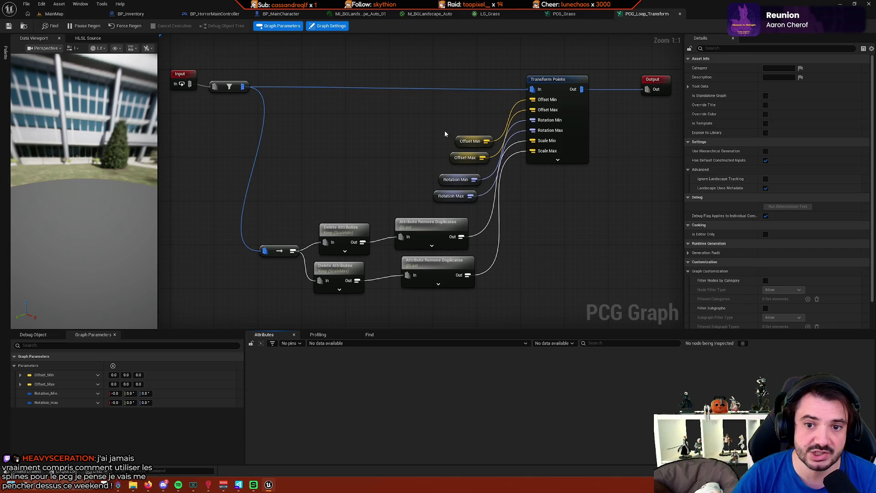
left_click_drag(379, 144, 352, 166)
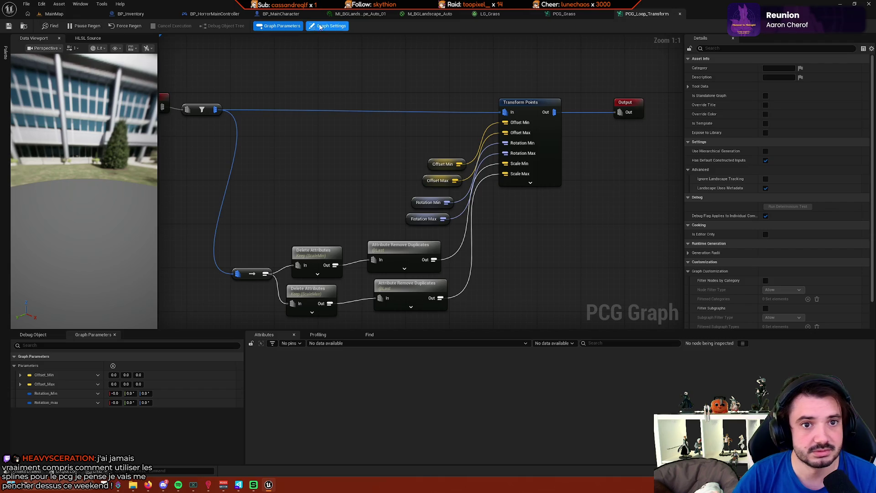
left_click(680, 14)
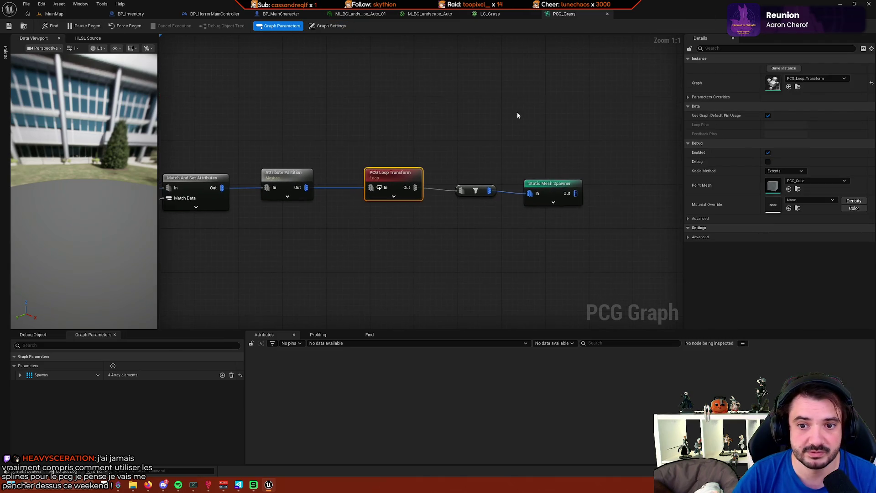
Inspect the Static Mesh Spawner settings, then survey the PCG_Grass graph's spline sampling and Difference nodes.
left_click(550, 184)
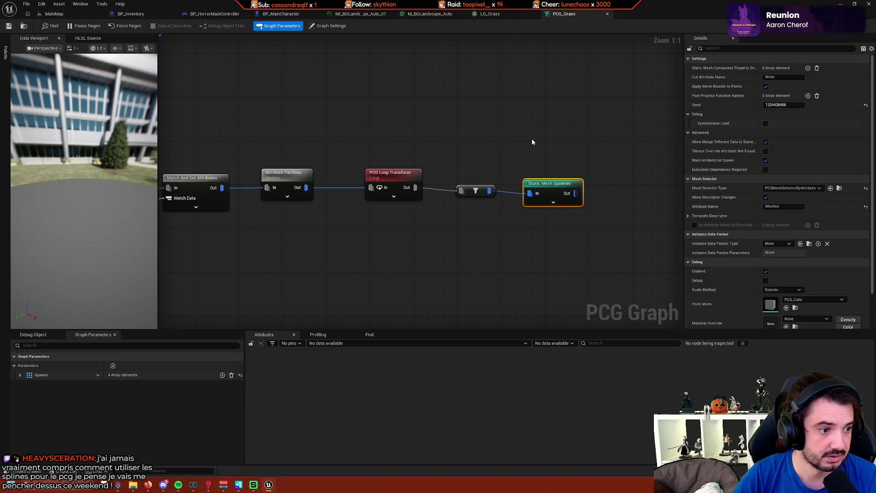
scroll(376, 137, "down", 4)
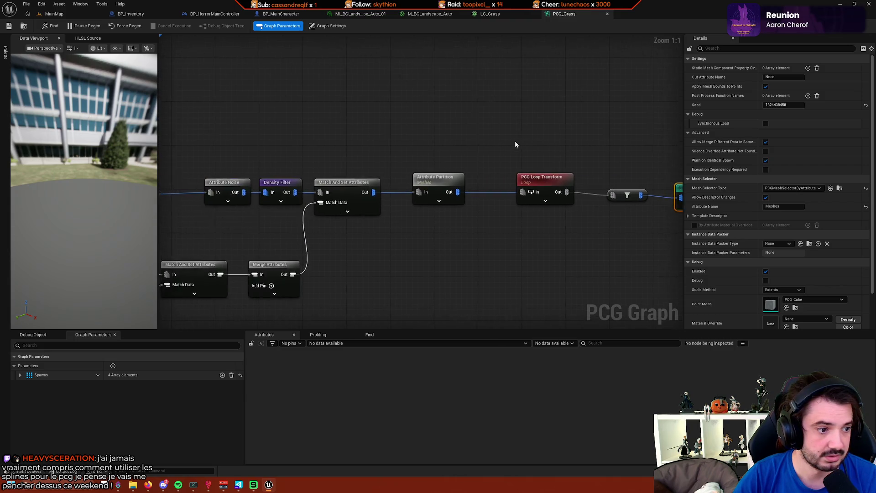
scroll(383, 222, "up", 2)
mouse_move(383, 222)
left_mouse_down()
mouse_move(415, 227)
mouse_move(356, 201)
mouse_move(504, 225)
left_mouse_up()
scroll(398, 225, "down", 1)
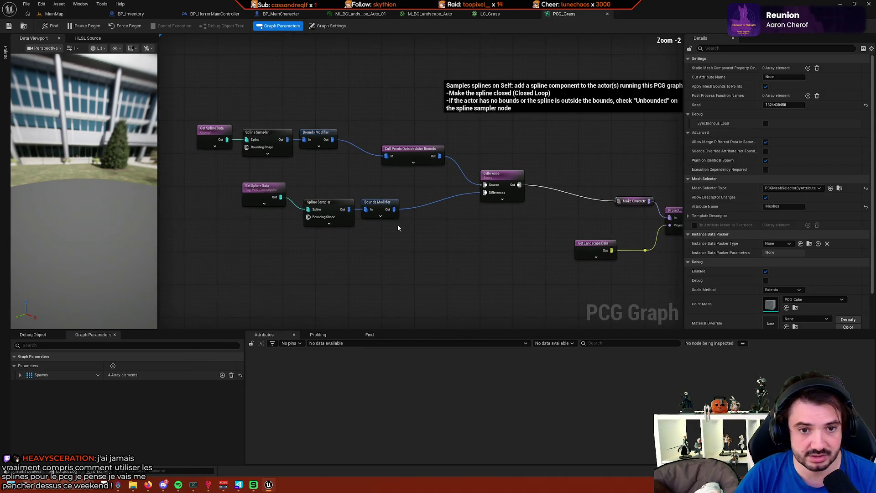
left_click_drag(398, 224, 434, 216)
scroll(434, 216, "up", 1)
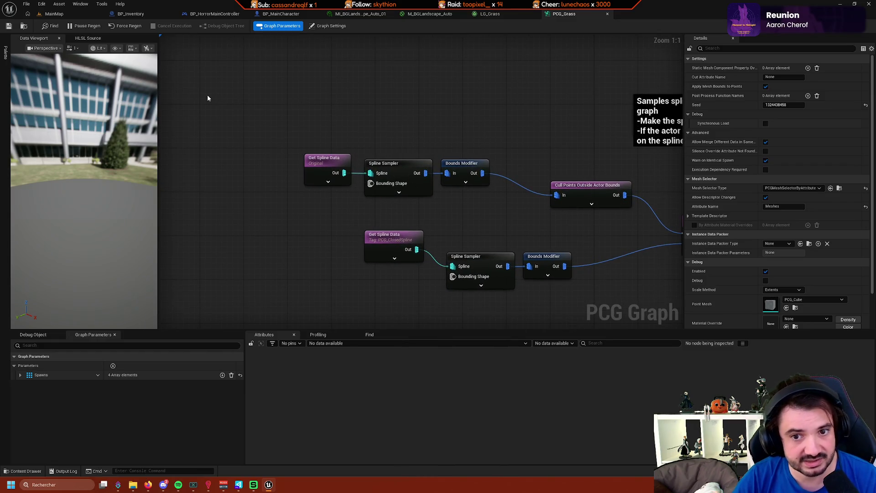
left_click_drag(273, 136, 221, 115)
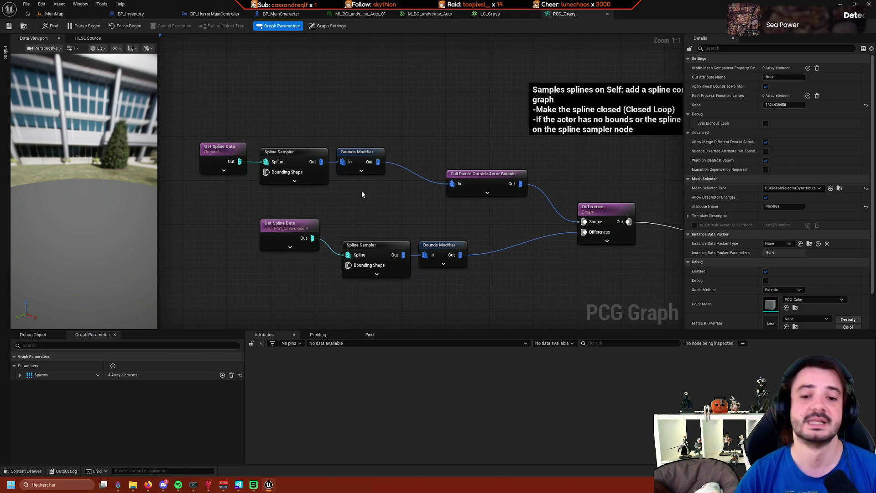
left_click_drag(388, 206, 428, 226)
Switch back to the MainMap level and frame the view over the clearing spline outlines.
left_click(77, 14)
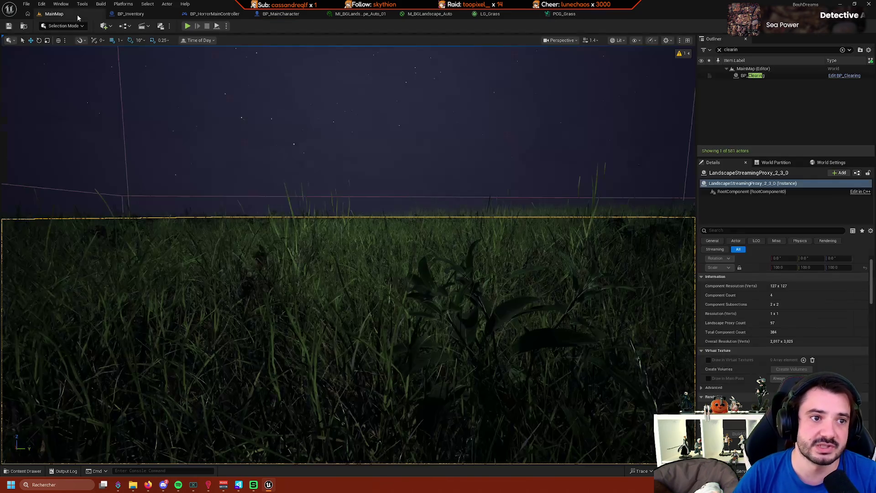
scroll(346, 256, "up", 2)
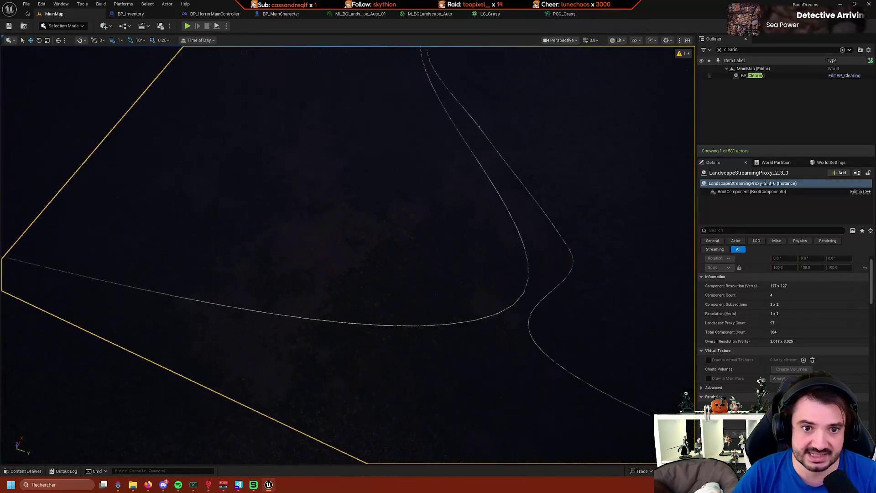
left_click_drag(239, 84, 238, 84)
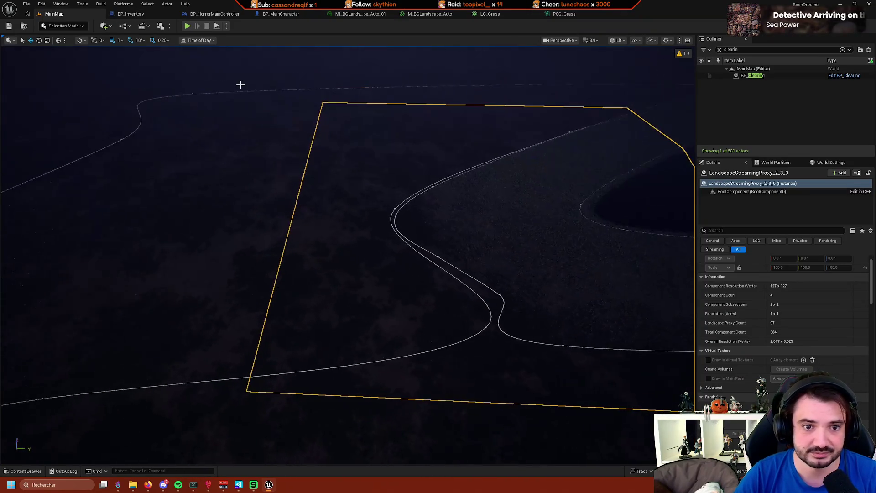
left_click_drag(103, 277, 103, 277)
left_click_drag(502, 180, 503, 180)
left_click_drag(361, 190, 361, 190)
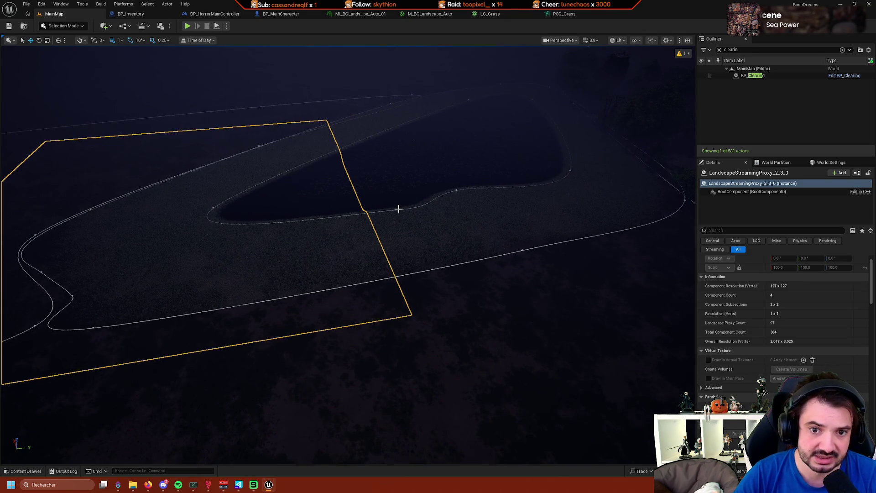
Select the grass partition actor and the landscape section, then pull back for a wider landscape view.
left_click(398, 209)
left_click(363, 202)
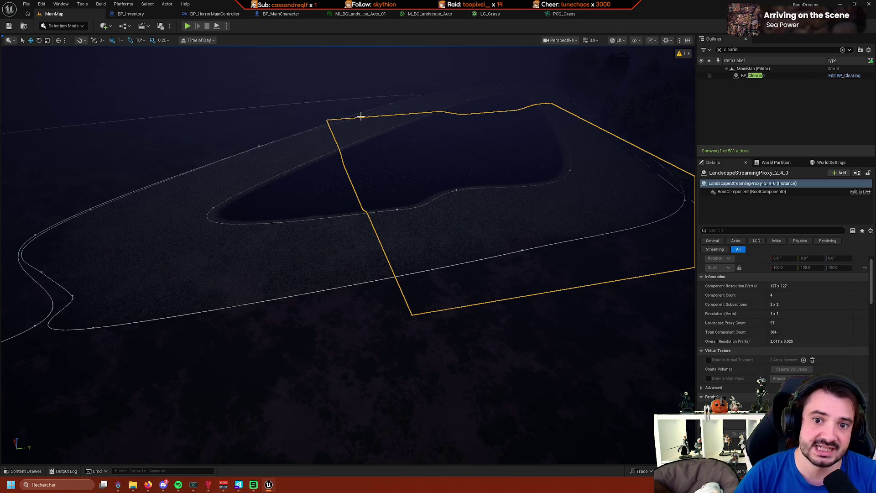
left_click_drag(405, 158, 405, 158)
scroll(406, 159, "up", 3)
left_click_drag(546, 113, 546, 113)
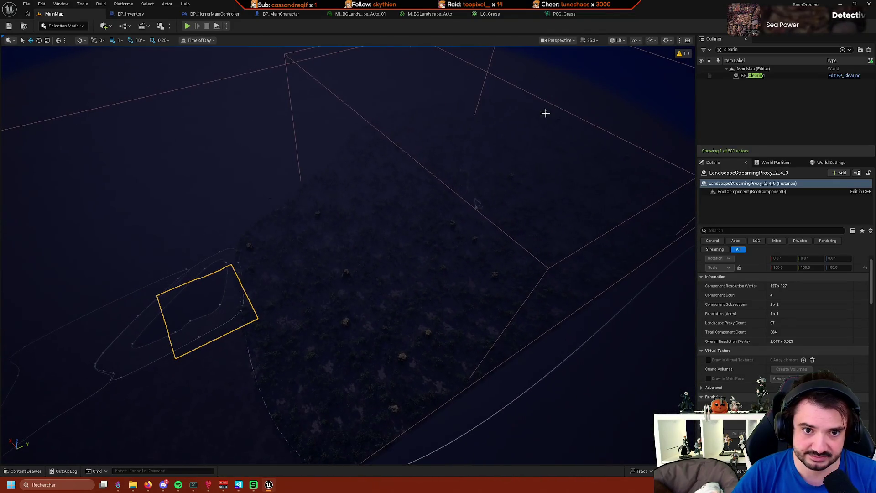
In the Content Drawer, browse the Torch and Blueprints folders and return to the Bouh folder.
left_click(32, 473)
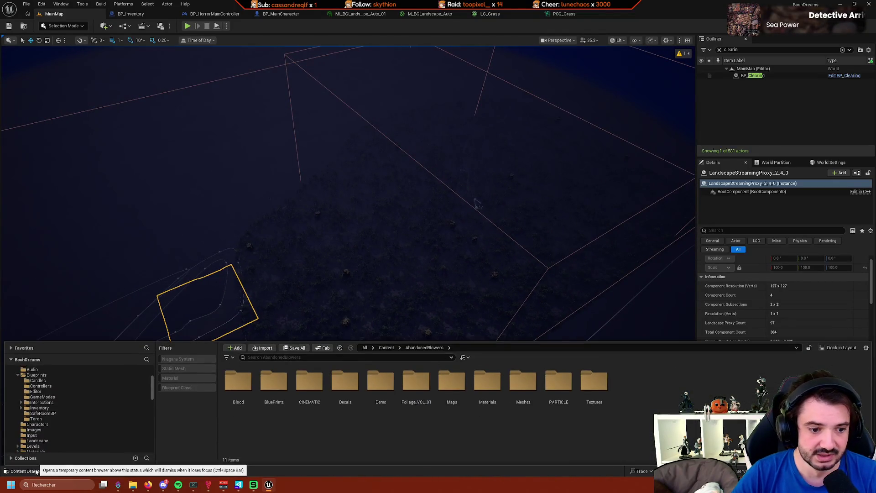
left_click(57, 418)
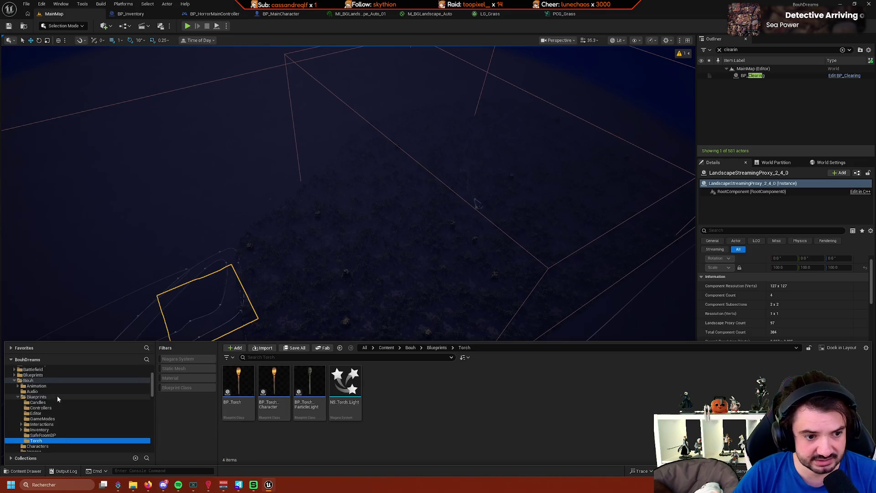
scroll(55, 397, "up", 3)
left_click(36, 440)
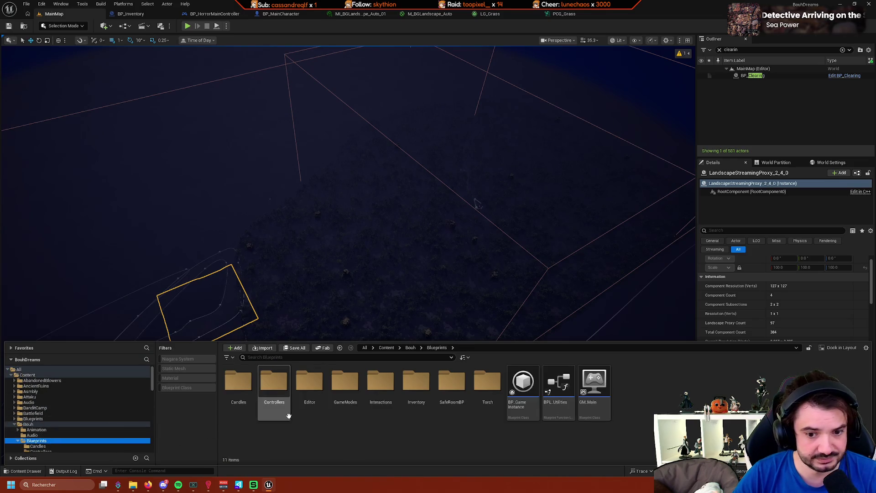
left_click(69, 424)
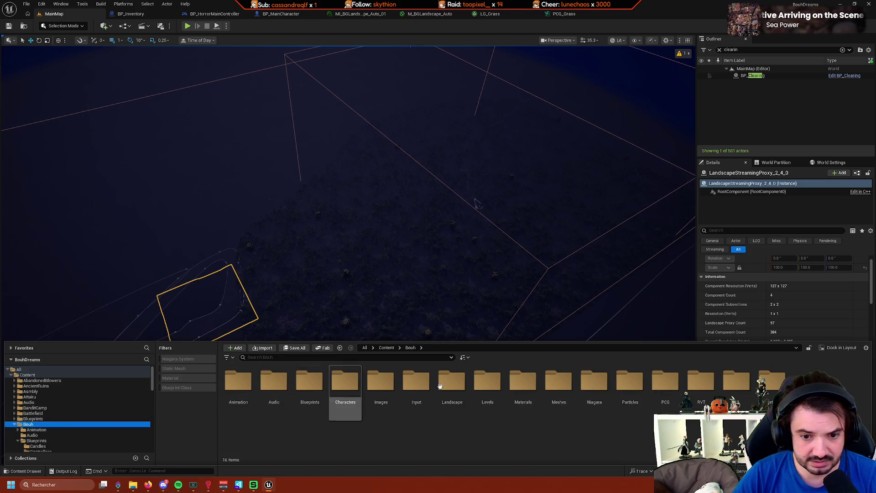
Enter the Bouh Levels folder and select the DeepCastle1 level.
double_click(495, 387)
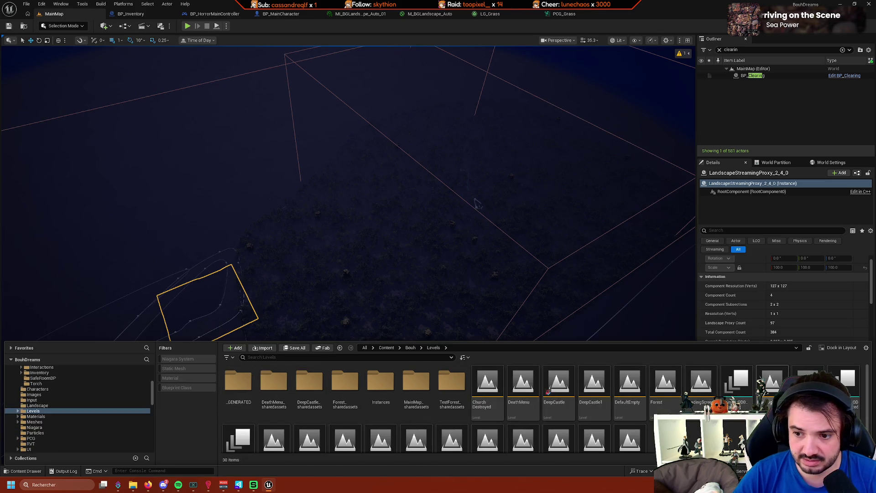
scroll(590, 391, "down", 1)
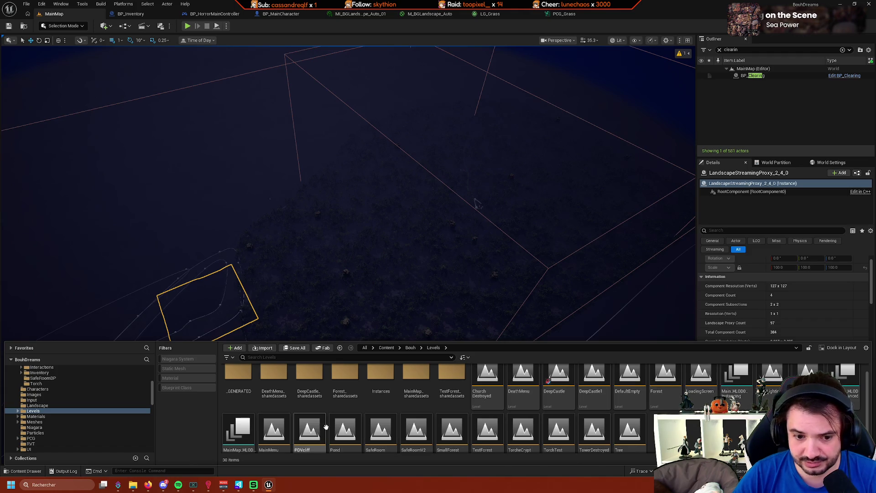
scroll(589, 390, "down", 1)
scroll(566, 387, "up", 2)
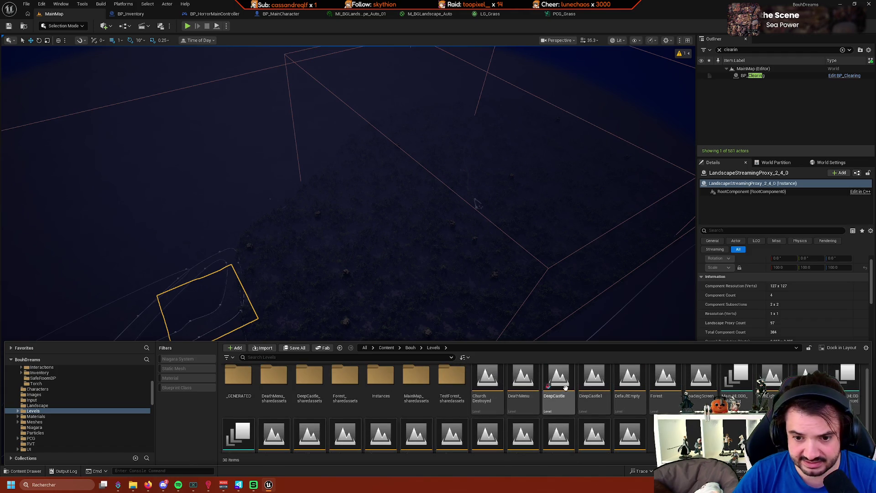
left_click(595, 386)
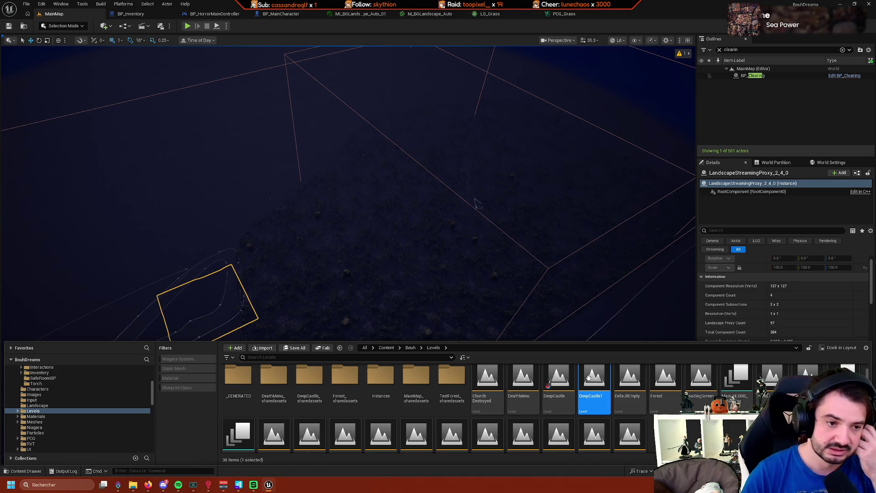
Load DeepCastle1 and orbit around its forested island and the two closed spline loops.
double_click(591, 378)
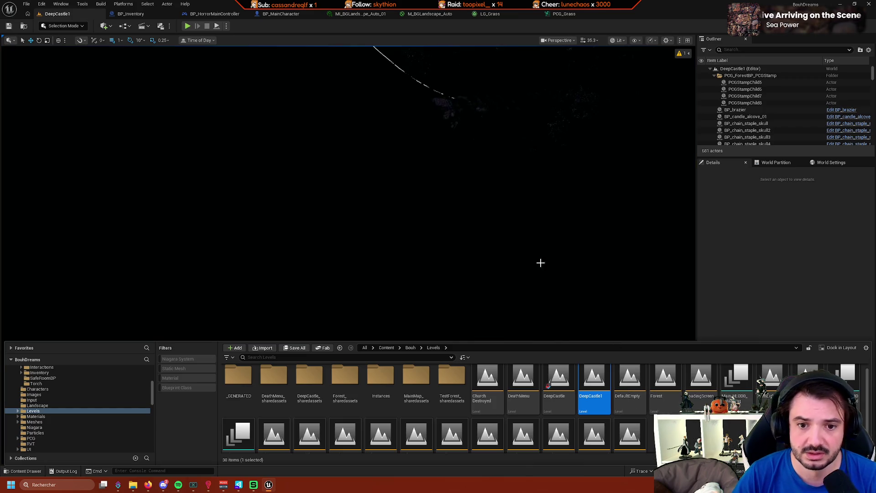
scroll(543, 261, "down", 5)
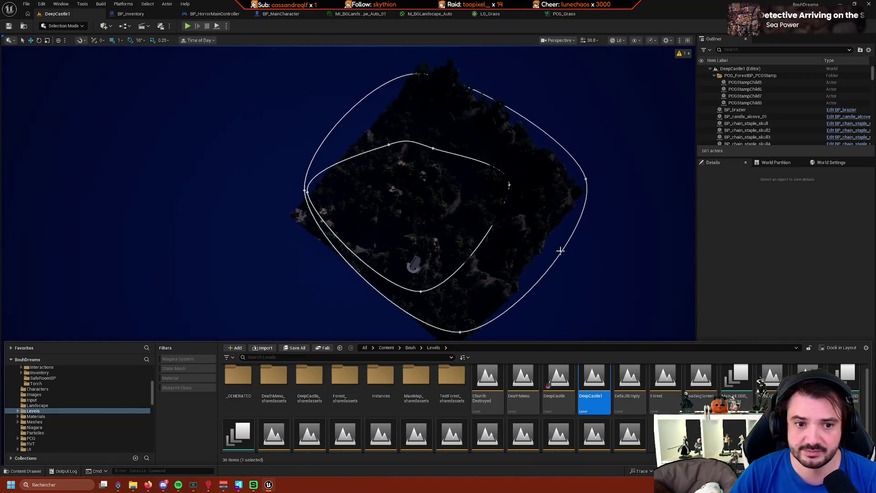
left_click(560, 250)
mouse_move(561, 250)
left_mouse_down()
mouse_move(428, 161)
mouse_move(395, 178)
mouse_move(395, 205)
mouse_move(395, 164)
left_mouse_up()
scroll(395, 178, "up", 8)
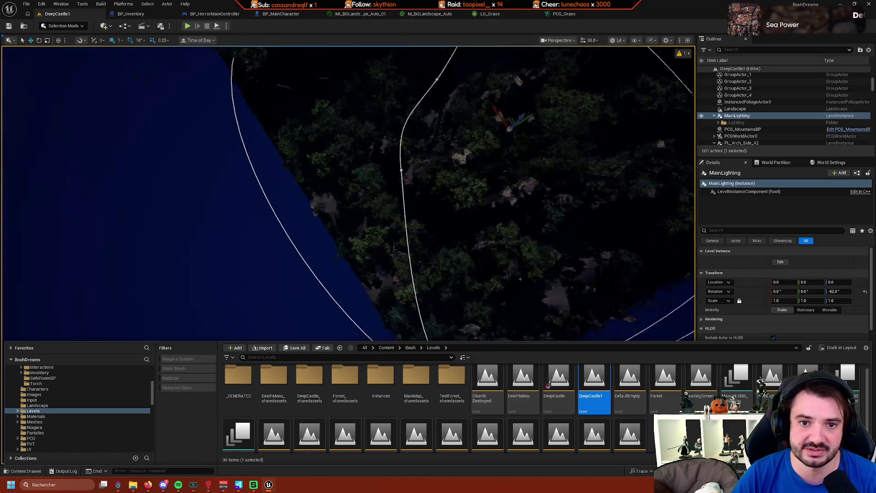
scroll(567, 211, "down", 10)
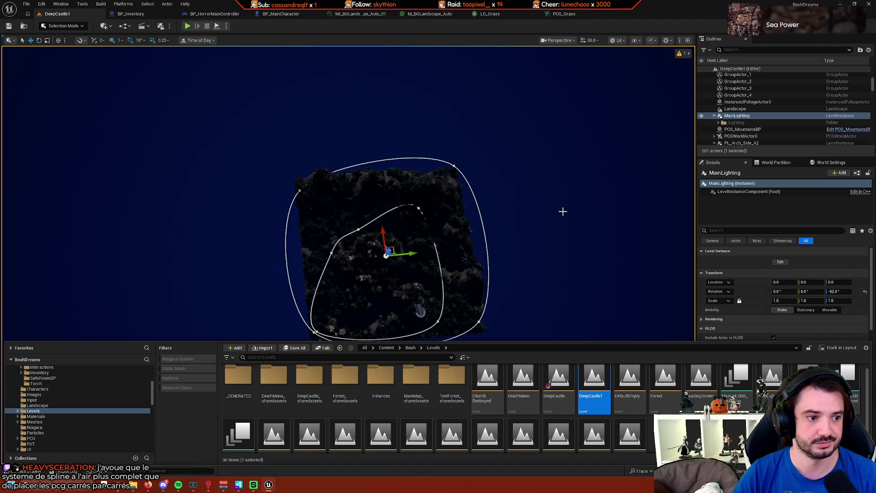
left_click_drag(562, 212, 562, 182)
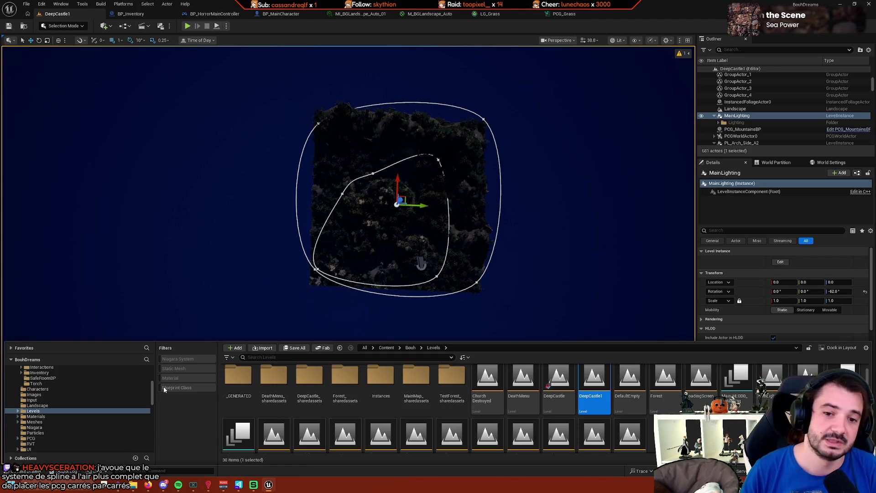
mouse_move(384, 320)
left_mouse_down()
mouse_move(351, 274)
mouse_move(361, 310)
mouse_move(493, 290)
left_mouse_up()
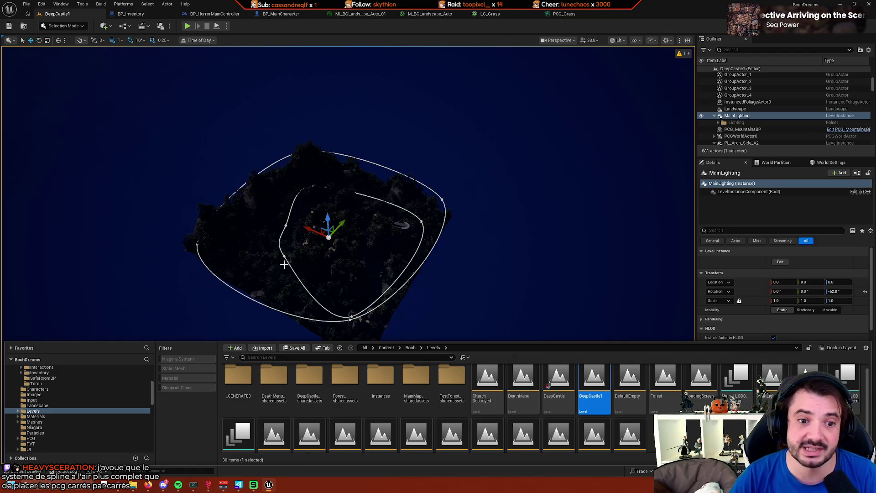
mouse_move(284, 256)
left_mouse_down()
mouse_move(285, 238)
mouse_move(444, 265)
left_mouse_up()
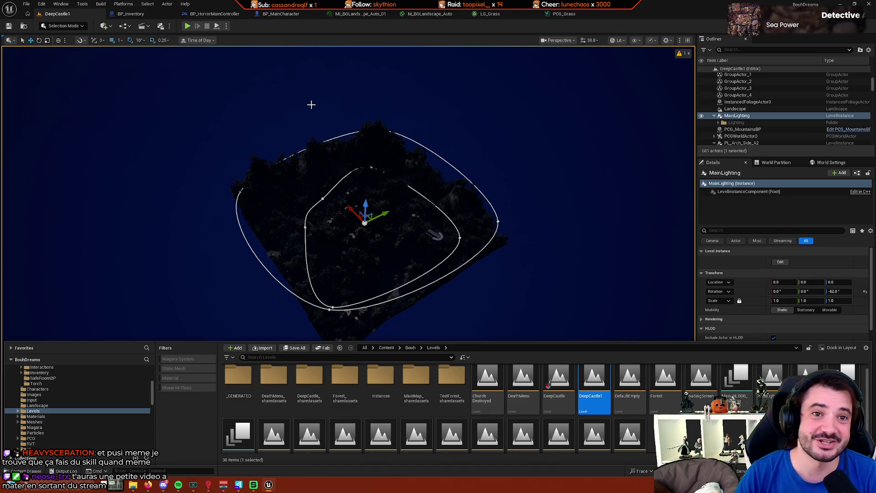
left_click_drag(333, 96, 367, 88)
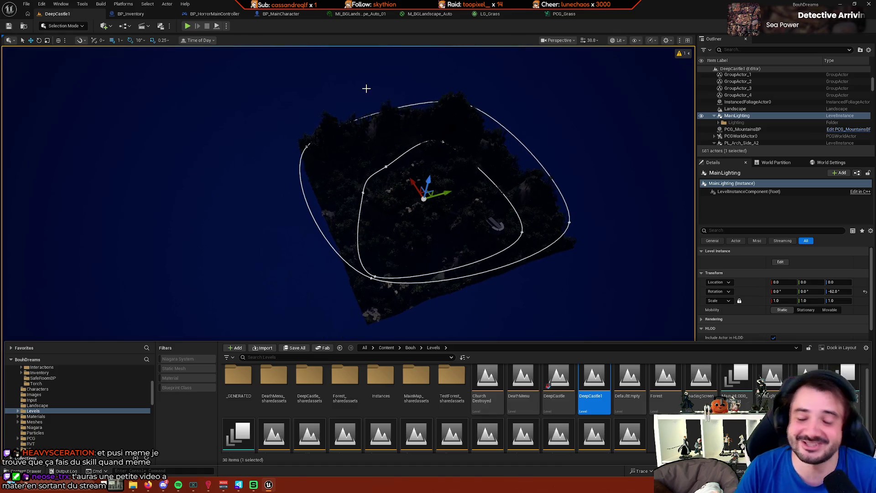